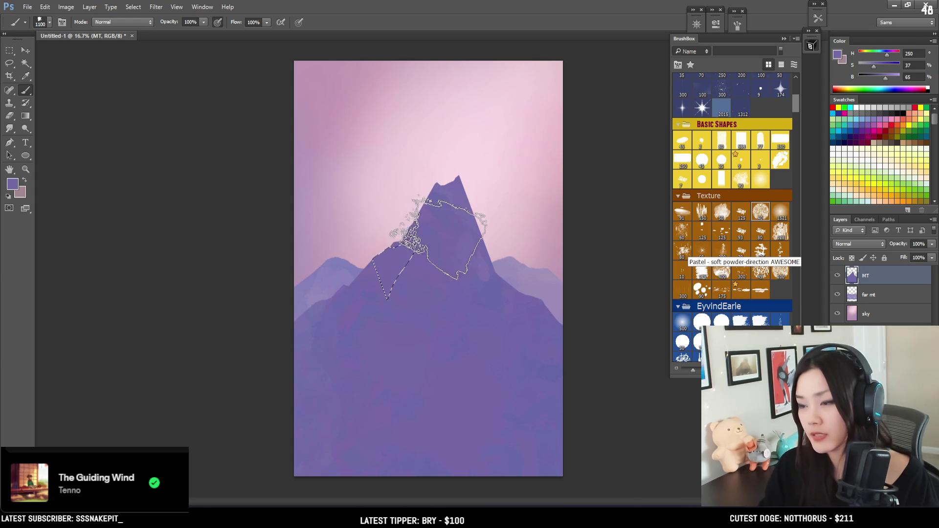
Deselect and erase the tip of the mountain peak to trim it
{"action": "key", "text": "ctrl+d"}
{"action": "key", "text": "e"}
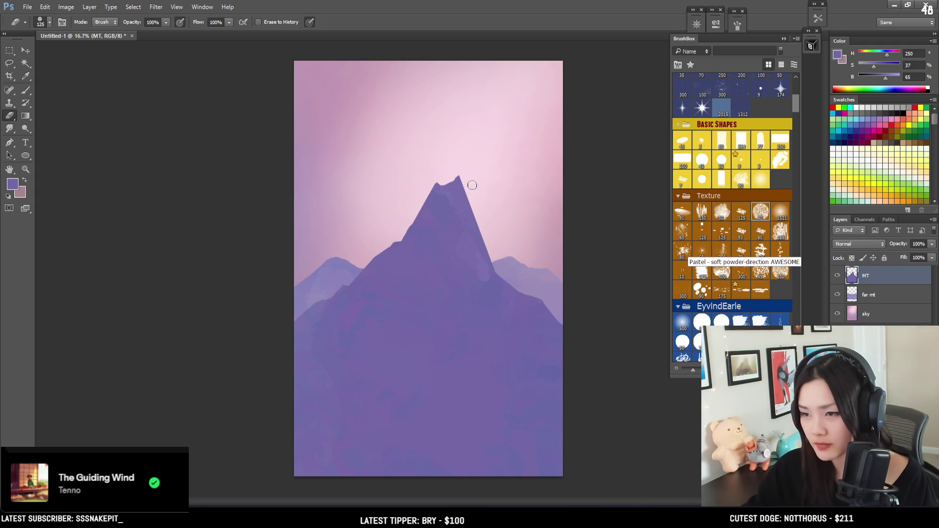
{"action": "mouse_move", "coordinate": [465, 173]}
{"action": "left_mouse_down"}
{"action": "mouse_move", "coordinate": [449, 181]}
{"action": "mouse_move", "coordinate": [460, 175]}
{"action": "mouse_move", "coordinate": [480, 210]}
{"action": "mouse_move", "coordinate": [444, 181]}
{"action": "mouse_move", "coordinate": [457, 174]}
{"action": "mouse_move", "coordinate": [468, 195]}
{"action": "mouse_move", "coordinate": [424, 157]}
{"action": "left_mouse_up"}
{"action": "key", "text": "bracketleft"}
{"action": "key", "text": "bracketleft"}
{"action": "key", "text": "bracketleft"}
{"action": "key", "text": "bracketleft"}
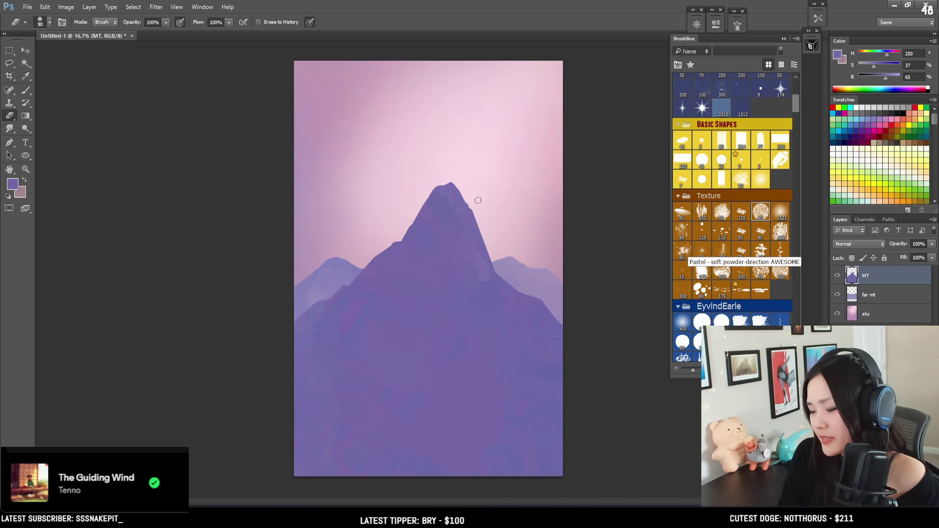
Smooth the mountain's right slope up to the peak with the eraser
{"action": "key", "text": "b"}
{"action": "key", "text": "e"}
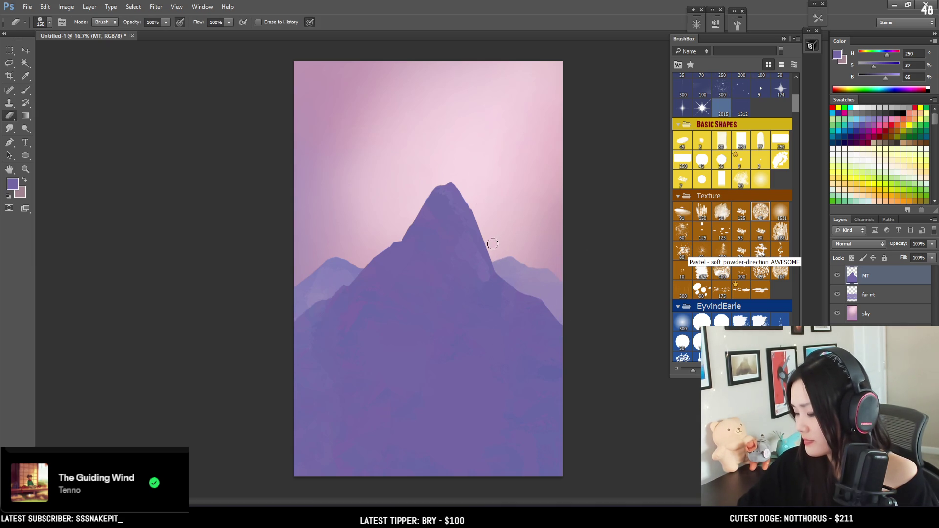
{"action": "key", "text": "bracketleft"}
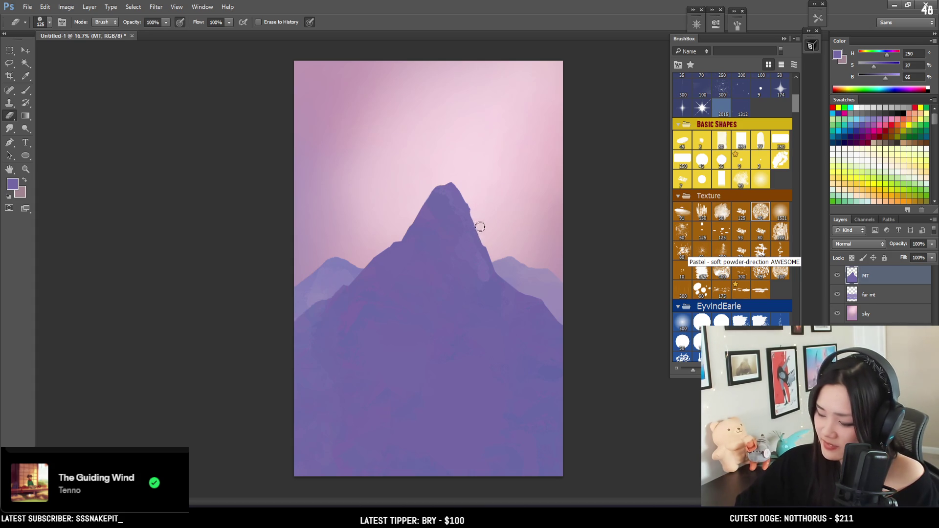
{"action": "key", "text": "bracketright"}
{"action": "key", "text": "bracketright"}
{"action": "mouse_move", "coordinate": [482, 225]}
{"action": "left_mouse_down"}
{"action": "mouse_move", "coordinate": [455, 174]}
{"action": "mouse_move", "coordinate": [485, 230]}
{"action": "left_mouse_up"}
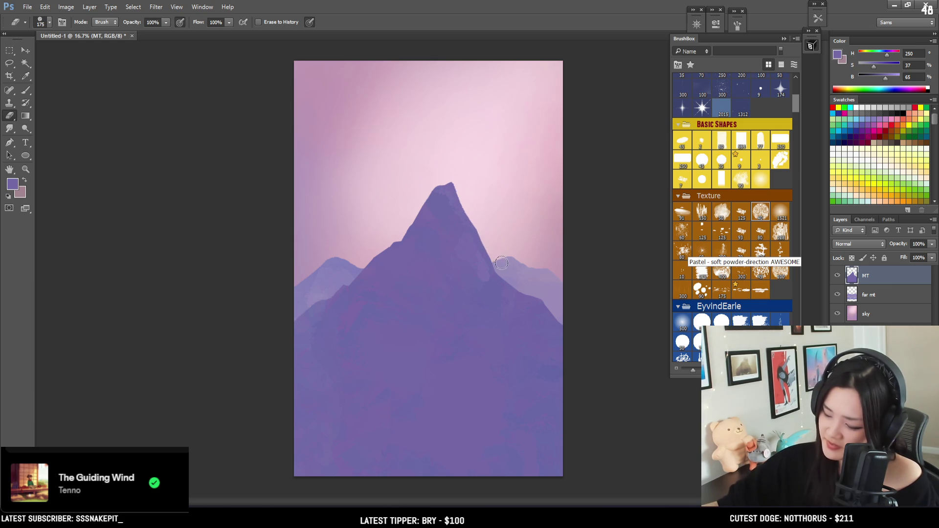
Clean up the left slope edge and trim the peak's small left tip with a finer eraser
{"action": "key", "text": "bracketleft"}
{"action": "key", "text": "bracketleft"}
{"action": "key", "text": "bracketleft"}
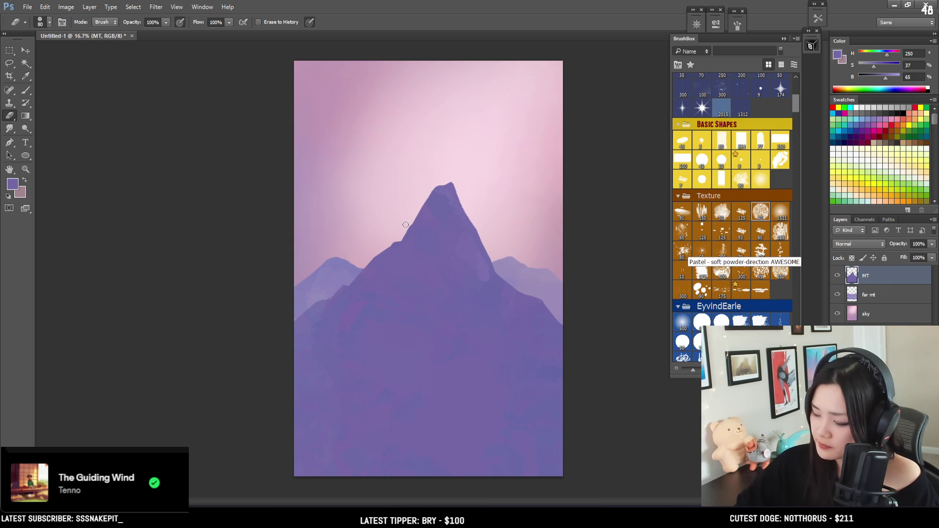
{"action": "left_click_drag", "start_coordinate": [401, 233], "coordinate": [407, 225]}
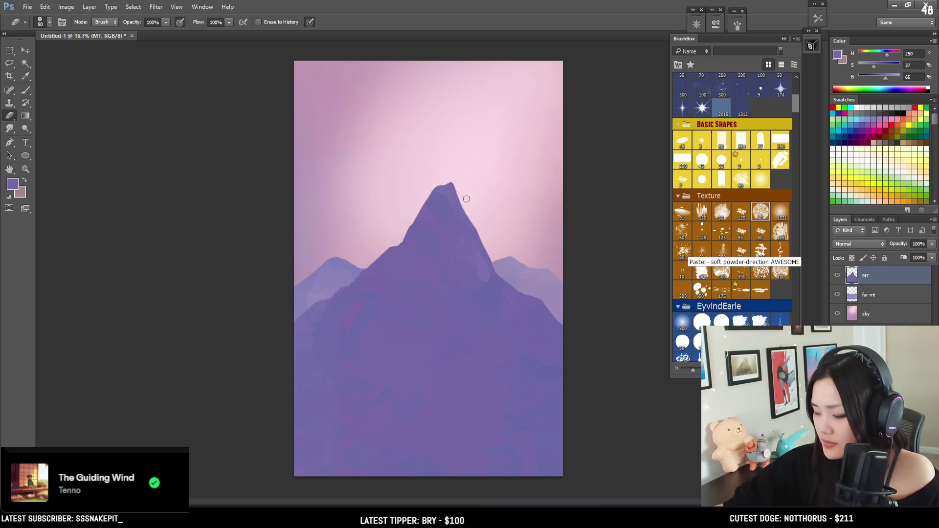
{"action": "key", "text": "bracketleft"}
{"action": "key", "text": "bracketleft"}
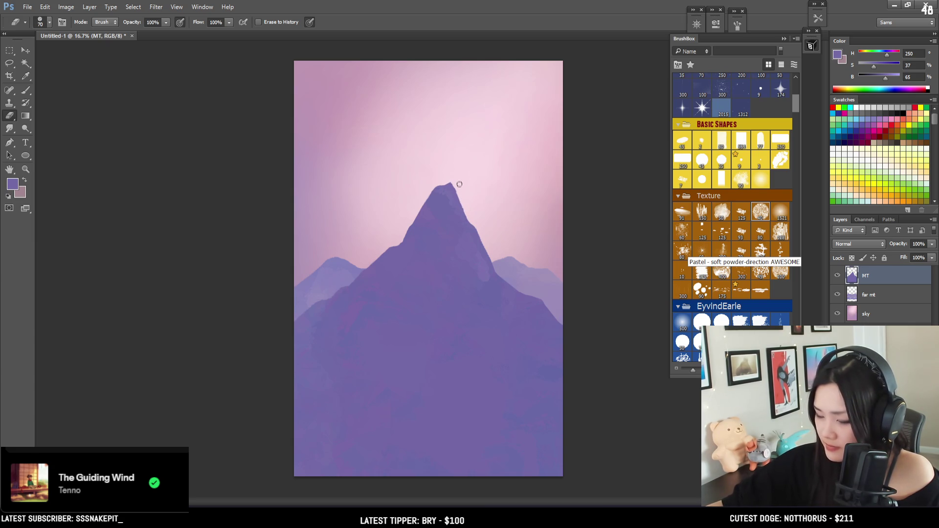
{"action": "key", "text": "bracketleft"}
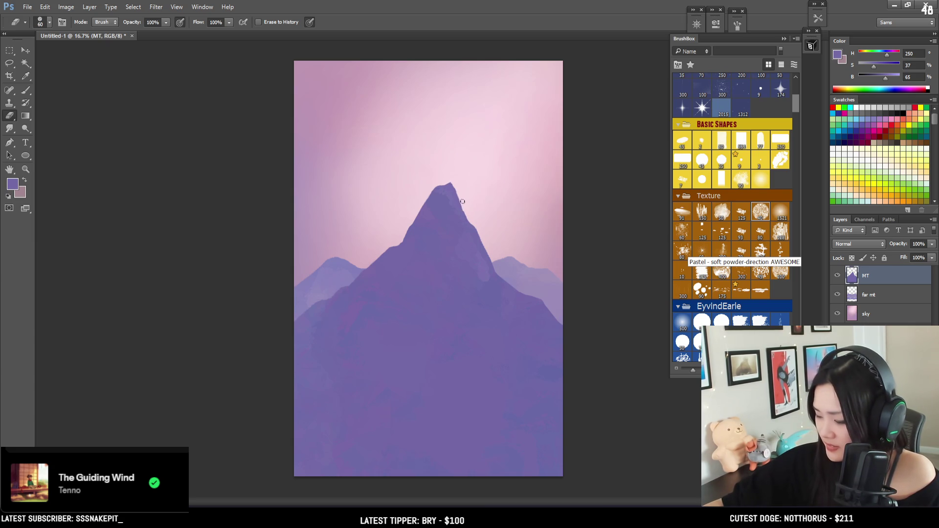
{"action": "key", "text": "bracketright"}
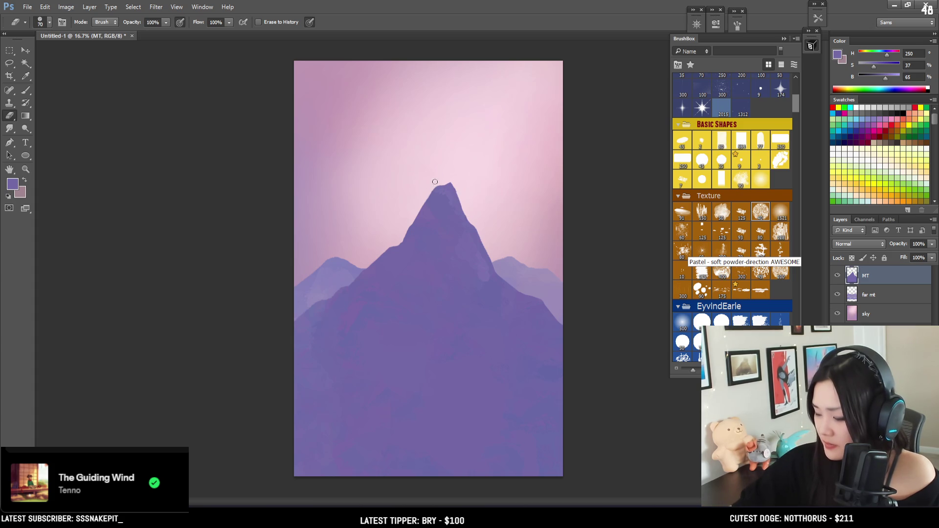
{"action": "key", "text": "bracketright"}
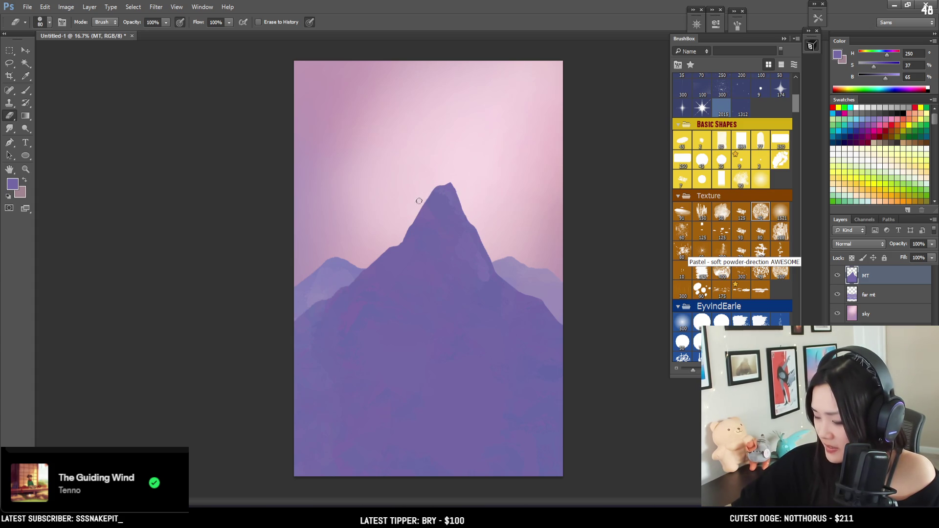
{"action": "left_click_drag", "start_coordinate": [434, 187], "coordinate": [432, 181]}
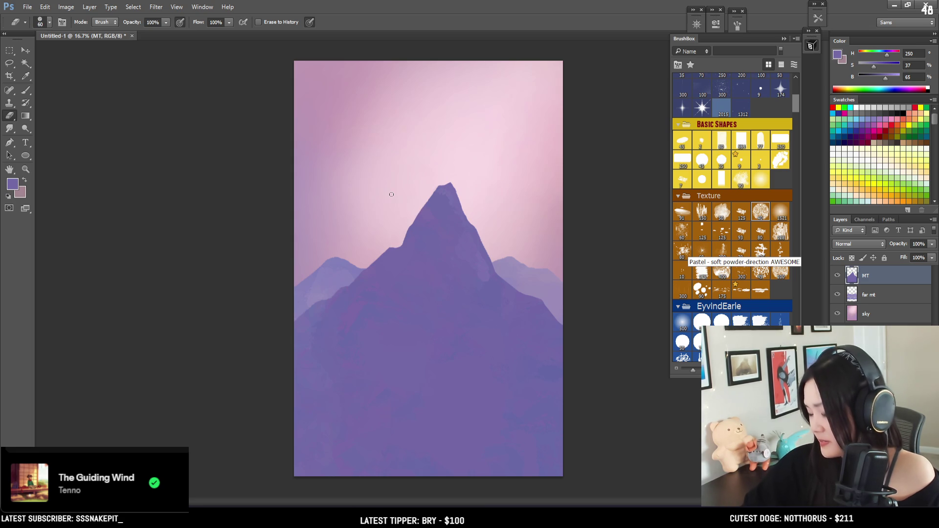
Lasso an area on the slope beside the peak
{"action": "key", "text": "b"}
{"action": "key", "text": "l"}
{"action": "left_click_drag", "start_coordinate": [407, 263], "coordinate": [430, 230]}
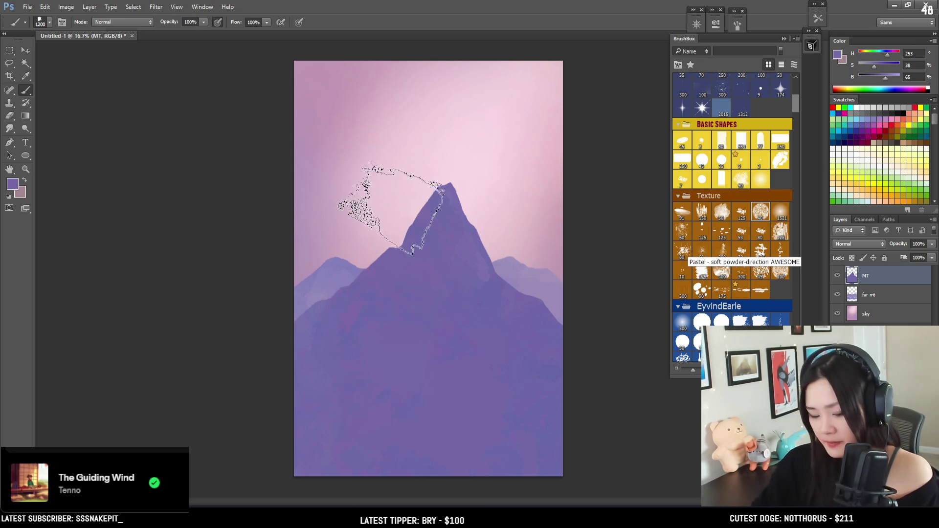
Lasso a patch on the left slope and fill it with sampled mountain purple
{"action": "left_click", "coordinate": [377, 263]}
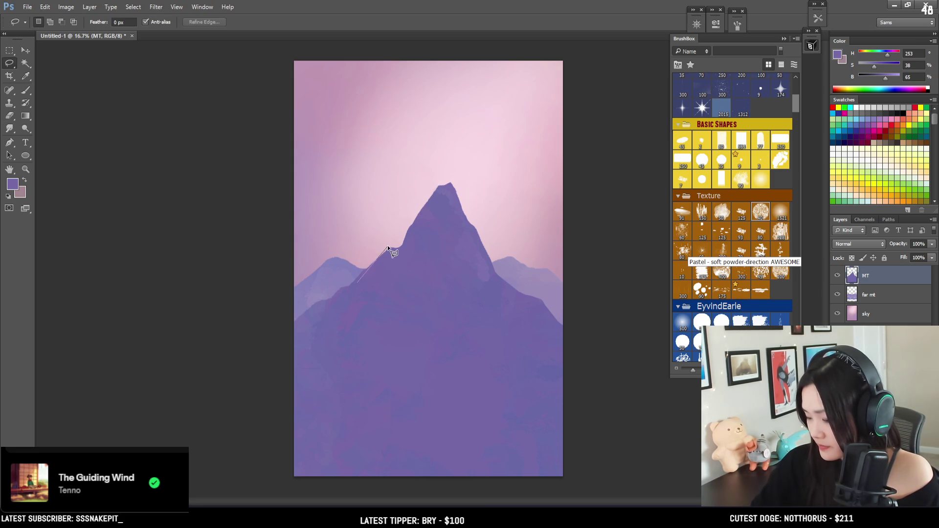
{"action": "left_click_drag", "start_coordinate": [407, 244], "coordinate": [361, 280]}
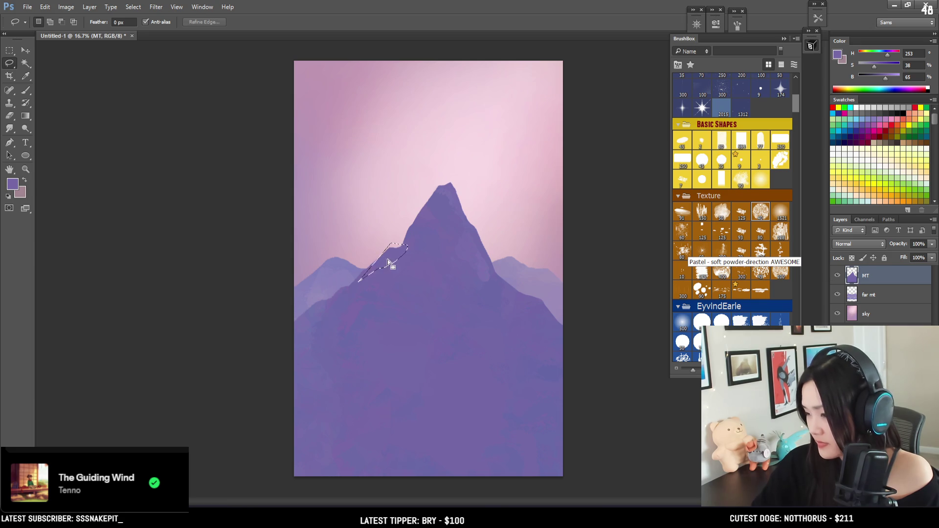
{"action": "key", "text": "b"}
{"action": "left_click", "coordinate": [417, 263], "text": "alt"}
{"action": "mouse_move", "coordinate": [421, 258]}
{"action": "left_mouse_down"}
{"action": "mouse_move", "coordinate": [413, 225]}
{"action": "mouse_move", "coordinate": [377, 252]}
{"action": "mouse_move", "coordinate": [377, 264]}
{"action": "left_mouse_up"}
{"action": "key", "text": "ctrl+d"}
Lock the MT layer's transparent pixels and pick a soft EyvindEarle brush
{"action": "key", "text": "bracketleft"}
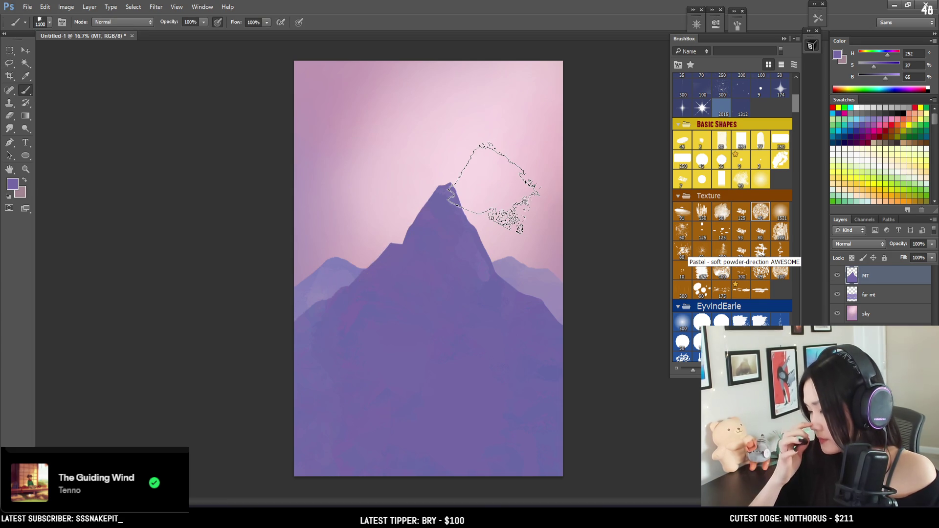
{"action": "key", "text": "bracketleft"}
{"action": "key", "text": "bracketleft"}
{"action": "key", "text": "bracketleft"}
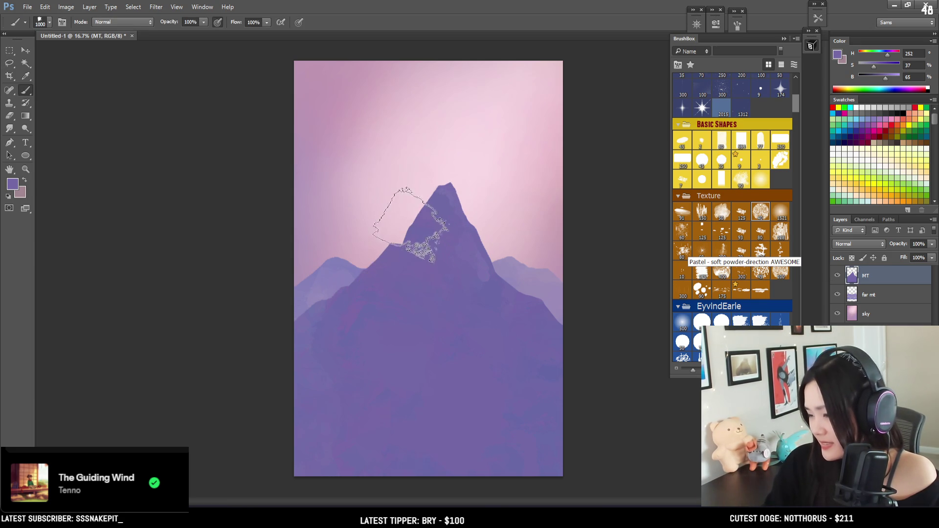
{"action": "key", "text": "bracketleft"}
{"action": "left_click", "coordinate": [852, 257]}
{"action": "left_click", "coordinate": [684, 325]}
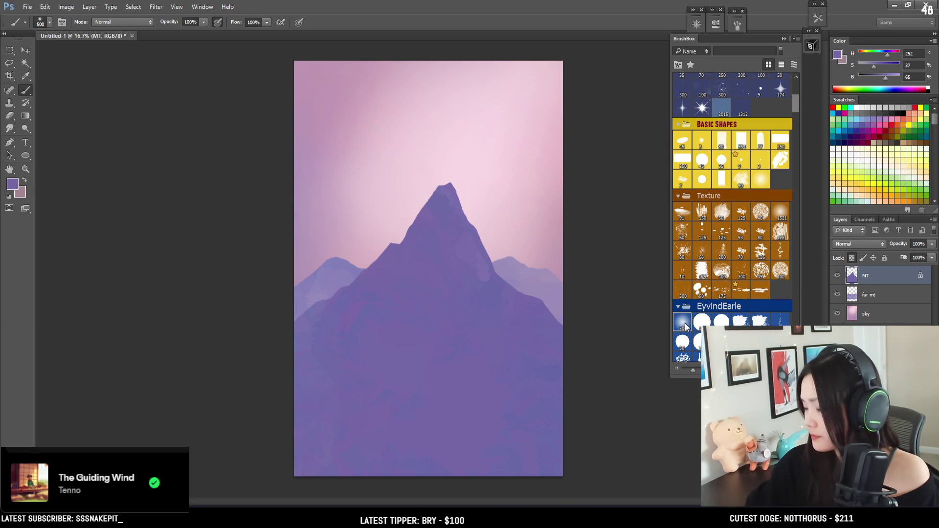
Sample pink from the sky and paint it over the mountain's right slope with a large brush
{"action": "key", "text": "bracketright"}
{"action": "key", "text": "bracketright"}
{"action": "key", "text": "bracketright"}
{"action": "left_click", "coordinate": [430, 221], "text": "alt"}
{"action": "key", "text": "bracketright"}
{"action": "left_click", "coordinate": [339, 102], "text": "alt"}
{"action": "key", "text": "bracketright"}
{"action": "mouse_move", "coordinate": [405, 183]}
{"action": "left_mouse_down"}
{"action": "mouse_move", "coordinate": [434, 281]}
{"action": "mouse_move", "coordinate": [488, 316]}
{"action": "left_mouse_up"}
{"action": "key", "text": "bracketright"}
{"action": "key", "text": "bracketright"}
{"action": "key", "text": "bracketright"}
{"action": "mouse_move", "coordinate": [524, 252]}
{"action": "left_mouse_down"}
{"action": "mouse_move", "coordinate": [504, 310]}
{"action": "mouse_move", "coordinate": [509, 342]}
{"action": "left_mouse_up"}
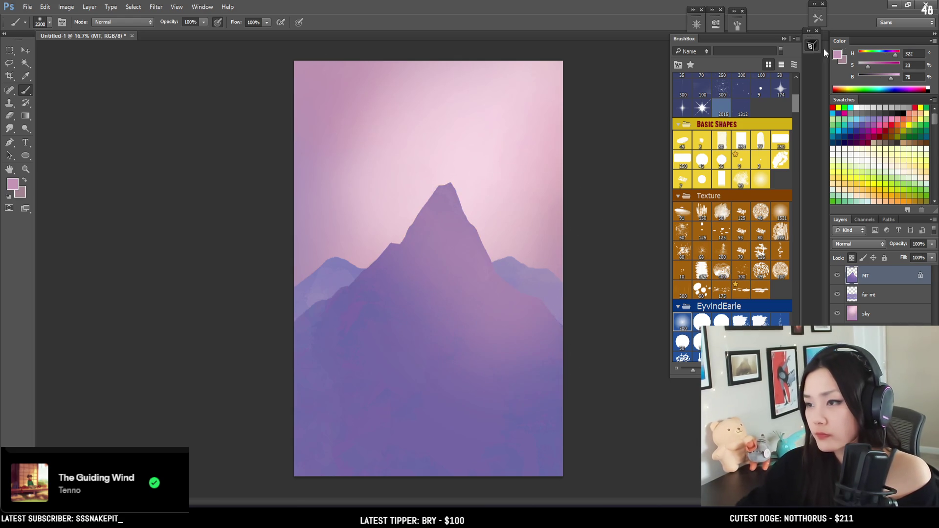
Replace a too-bright red stroke on the peak with a softer pink wash across the slopes
{"action": "mouse_move", "coordinate": [878, 67]}
{"action": "left_mouse_down"}
{"action": "mouse_move", "coordinate": [899, 74]}
{"action": "mouse_move", "coordinate": [895, 58]}
{"action": "left_mouse_up"}
{"action": "mouse_move", "coordinate": [472, 230]}
{"action": "left_mouse_down"}
{"action": "mouse_move", "coordinate": [464, 162]}
{"action": "mouse_move", "coordinate": [499, 189]}
{"action": "left_mouse_up"}
{"action": "left_click_drag", "start_coordinate": [863, 53], "coordinate": [859, 57]}
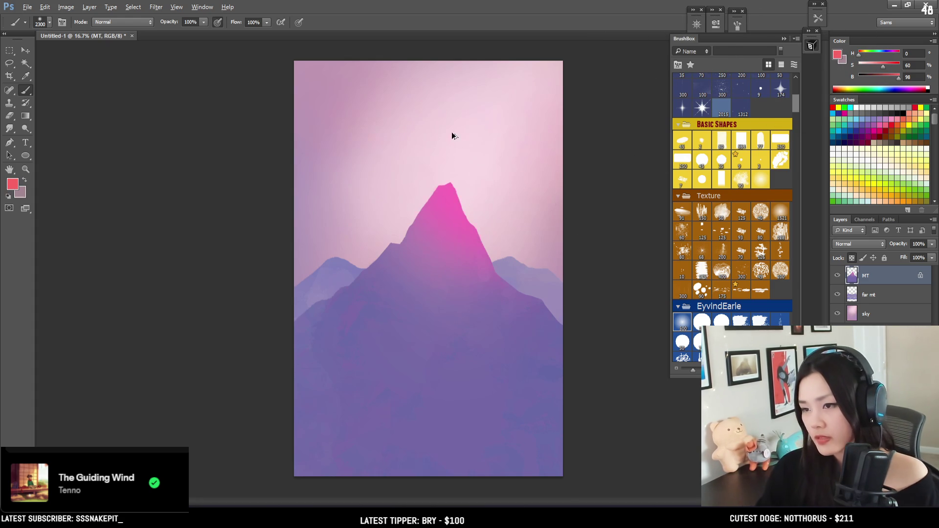
{"action": "key", "text": "ctrl+z"}
{"action": "key", "text": "bracketright"}
{"action": "key", "text": "bracketright"}
{"action": "mouse_move", "coordinate": [539, 219]}
{"action": "left_mouse_down"}
{"action": "mouse_move", "coordinate": [384, 447]}
{"action": "mouse_move", "coordinate": [524, 282]}
{"action": "mouse_move", "coordinate": [352, 388]}
{"action": "mouse_move", "coordinate": [379, 205]}
{"action": "left_mouse_up"}
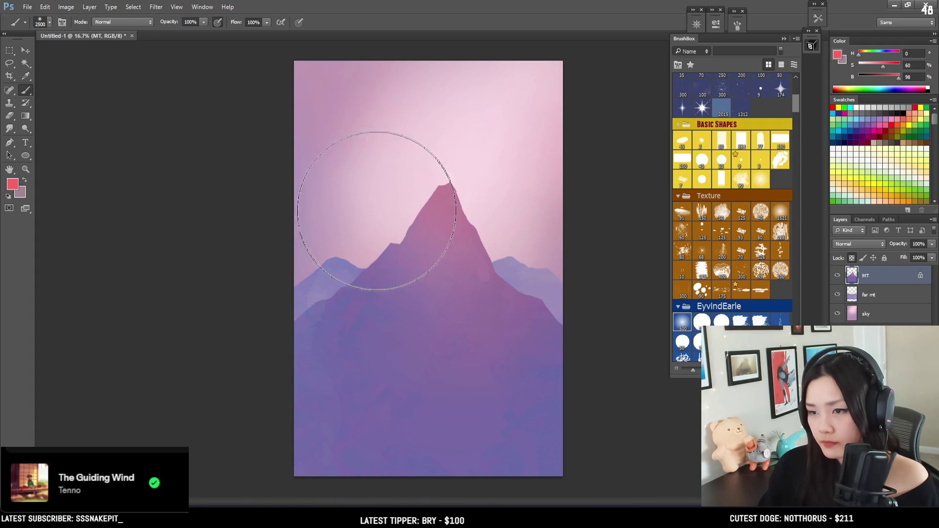
{"action": "left_click", "coordinate": [343, 360], "text": "alt"}
{"action": "left_click_drag", "start_coordinate": [342, 360], "coordinate": [335, 384]}
{"action": "key", "text": "l"}
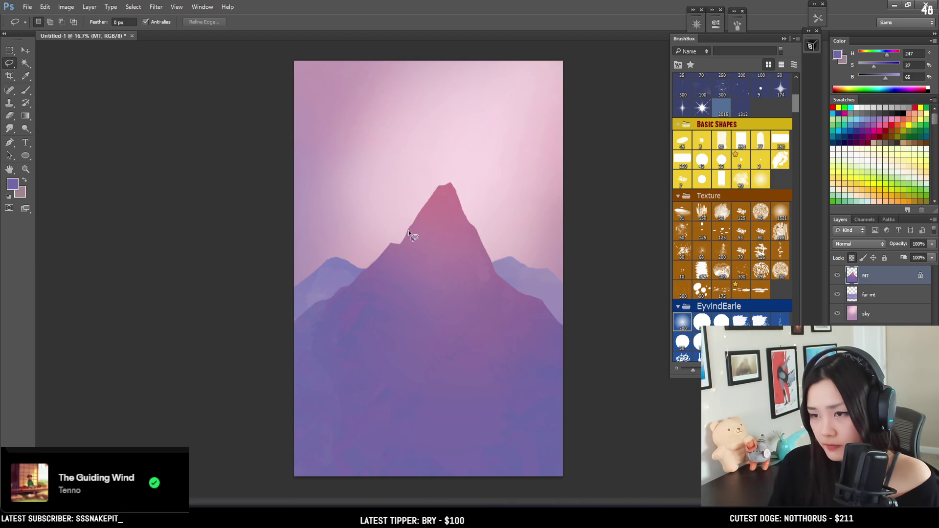
Lasso the mountain's left face from the peak down and pick a deeper purple
{"action": "mouse_move", "coordinate": [444, 173]}
{"action": "left_mouse_down"}
{"action": "mouse_move", "coordinate": [268, 367]}
{"action": "mouse_move", "coordinate": [279, 431]}
{"action": "mouse_move", "coordinate": [405, 312]}
{"action": "left_mouse_up"}
{"action": "mouse_move", "coordinate": [416, 275]}
{"action": "left_mouse_down"}
{"action": "mouse_move", "coordinate": [448, 172]}
{"action": "mouse_move", "coordinate": [444, 196]}
{"action": "left_mouse_up"}
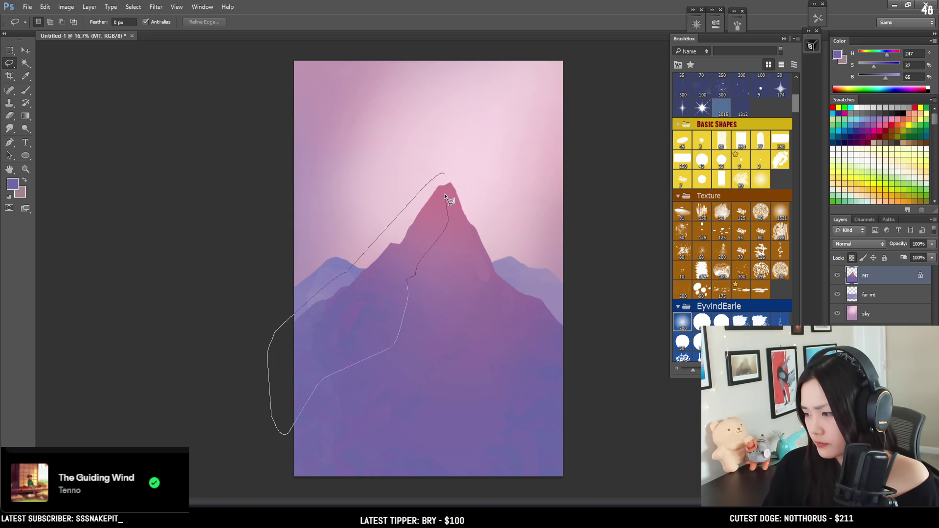
{"action": "left_click_drag", "start_coordinate": [444, 193], "coordinate": [460, 167]}
{"action": "key", "text": "b"}
{"action": "left_click", "coordinate": [352, 320], "text": "alt"}
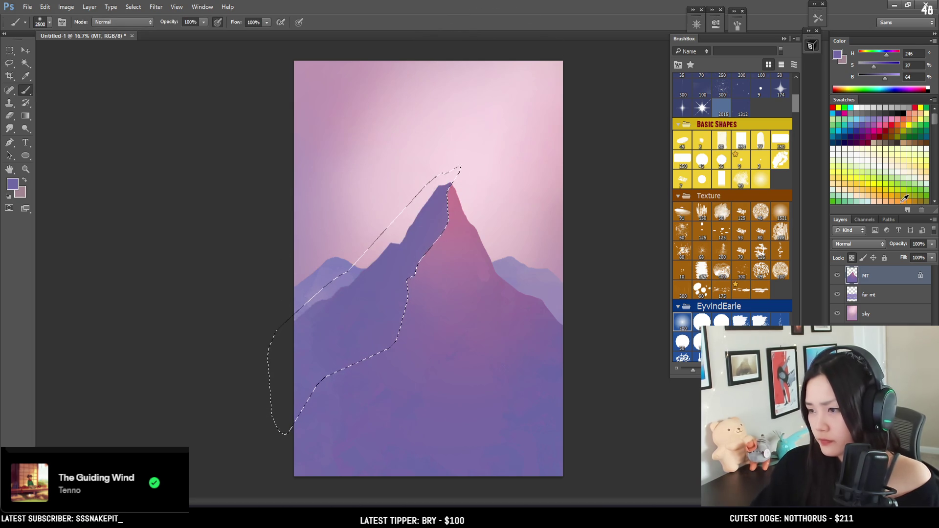
Add a new layer clipped to the mountain and name it 'shad'
{"action": "key", "text": "ctrl+shift+alt+n"}
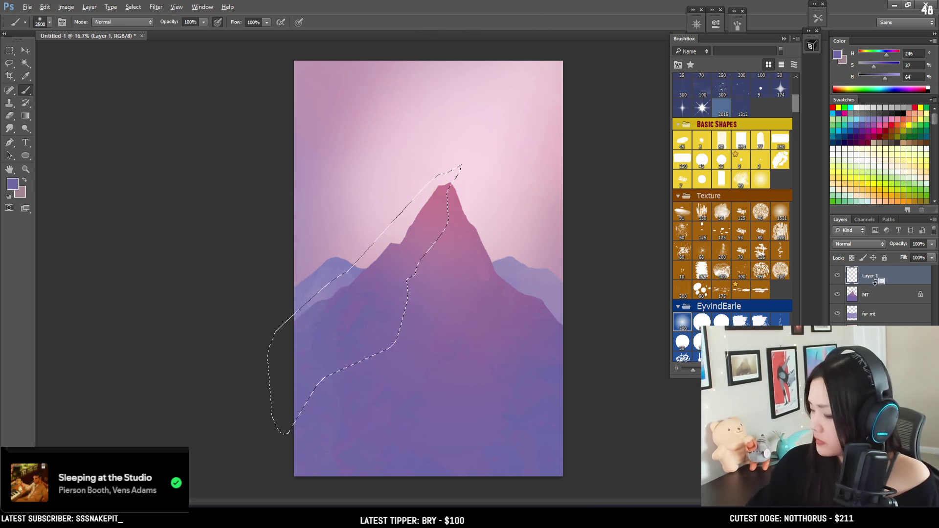
{"action": "key", "text": "ctrl+alt+g"}
{"action": "double_click", "coordinate": [877, 276]}
{"action": "type", "text": "shad"}
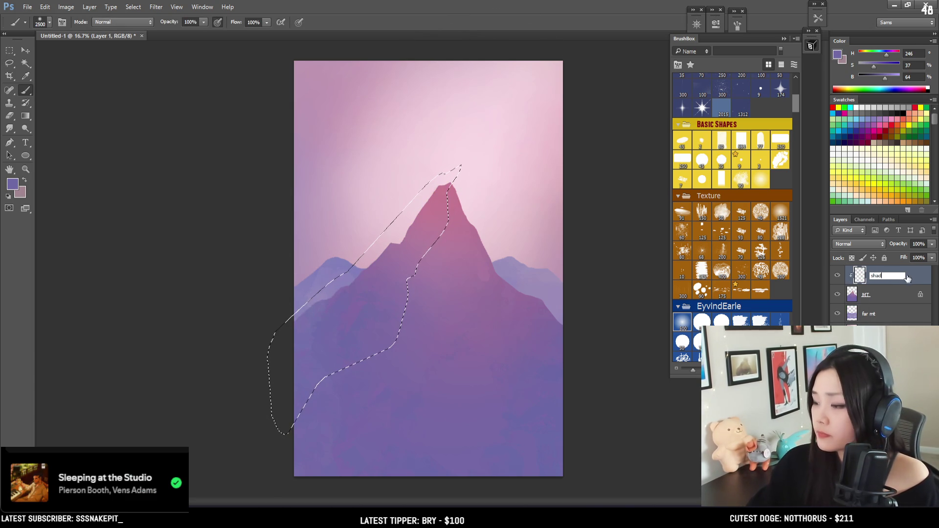
{"action": "key", "text": "Return"}
{"action": "left_click", "coordinate": [372, 195]}
Fill the left-face selection with shadow purple, adjusting its brightness and the brush size
{"action": "key", "text": "bracketright"}
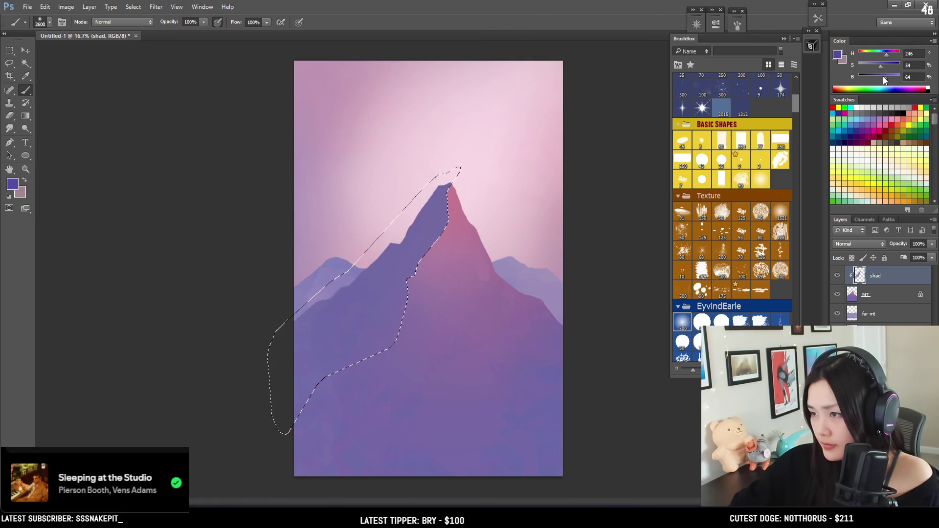
{"action": "left_click_drag", "start_coordinate": [883, 81], "coordinate": [879, 78]}
{"action": "key", "text": "bracketright"}
{"action": "key", "text": "bracketright"}
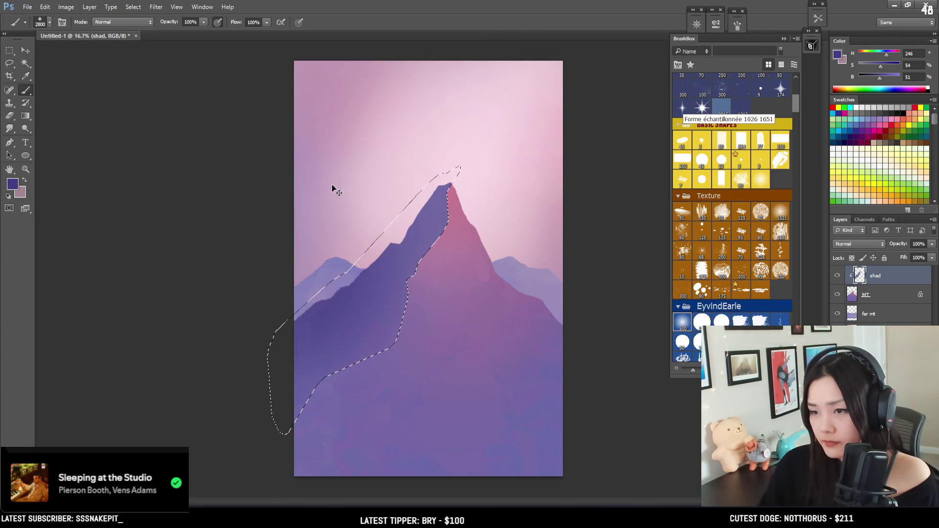
{"action": "key", "text": "bracketleft"}
{"action": "key", "text": "bracketleft"}
{"action": "key", "text": "bracketleft"}
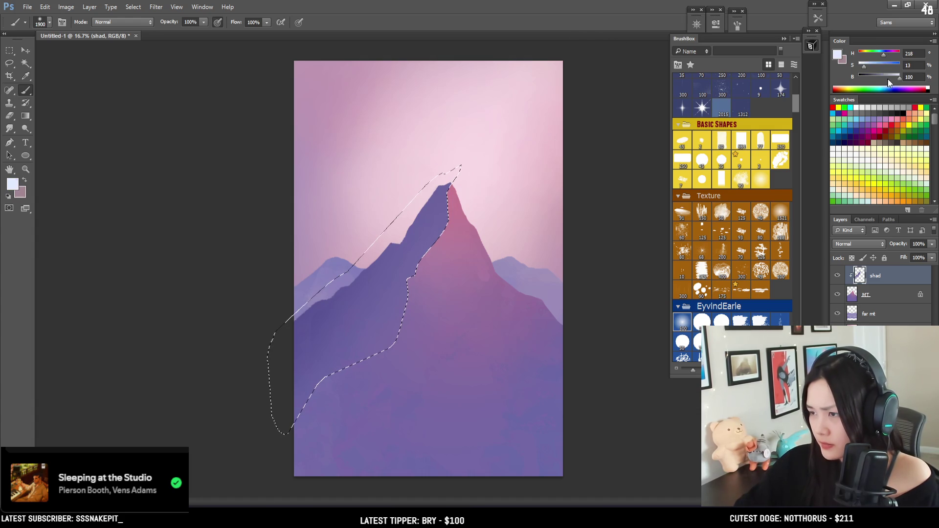
{"action": "left_click", "coordinate": [421, 284], "text": "alt"}
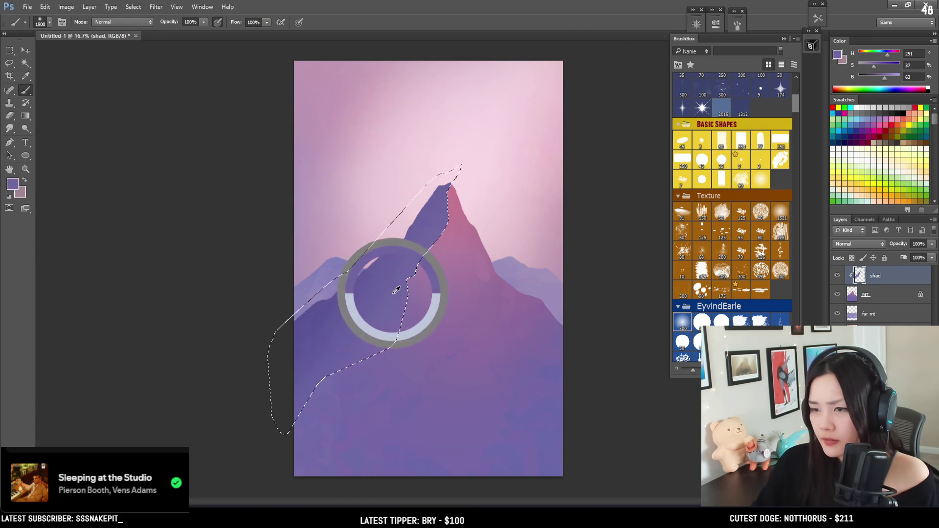
{"action": "left_click", "coordinate": [892, 78]}
{"action": "key", "text": "bracketright"}
{"action": "key", "text": "bracketright"}
{"action": "key", "text": "bracketright"}
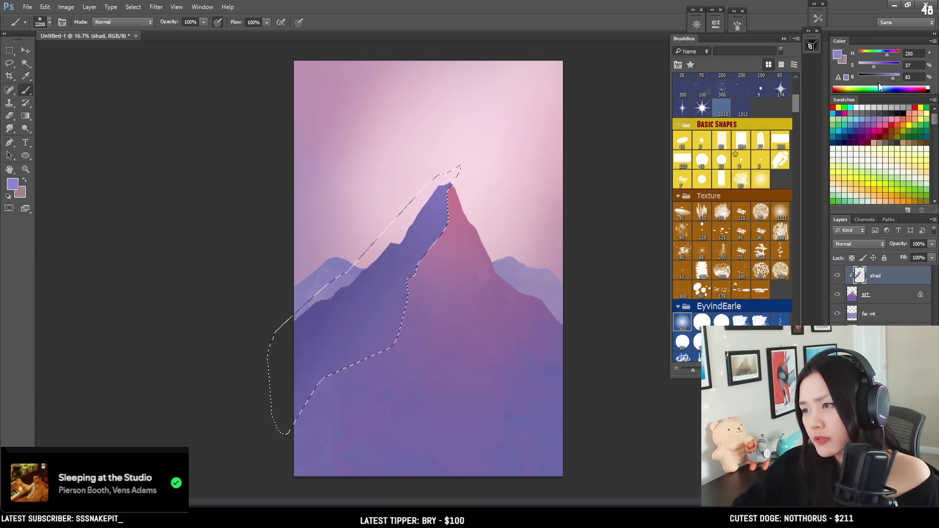
{"action": "left_click_drag", "start_coordinate": [894, 80], "coordinate": [901, 80]}
{"action": "key", "text": "bracketright"}
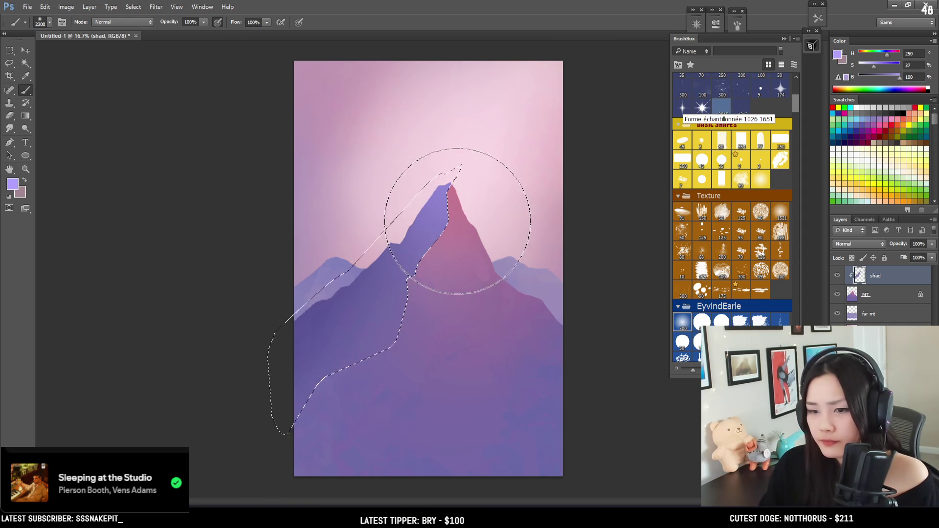
{"action": "left_click", "coordinate": [875, 76]}
{"action": "left_click", "coordinate": [865, 66]}
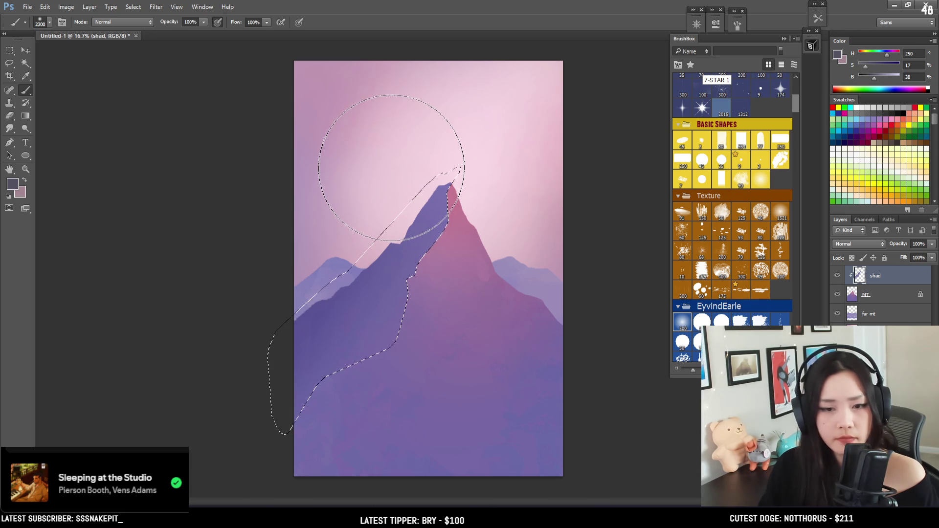
Resample the mountain purple, deselect the shadow area, and make the MT layer active
{"action": "left_click", "coordinate": [435, 218], "text": "alt"}
{"action": "left_click_drag", "start_coordinate": [434, 217], "coordinate": [454, 221], "text": "alt"}
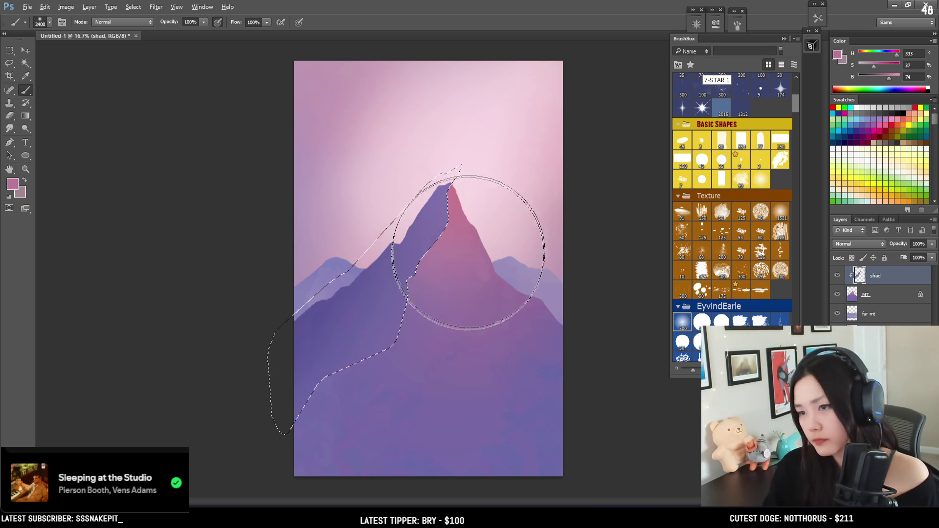
{"action": "left_click", "coordinate": [431, 210], "text": "alt"}
{"action": "key", "text": "bracketleft"}
{"action": "key", "text": "bracketleft"}
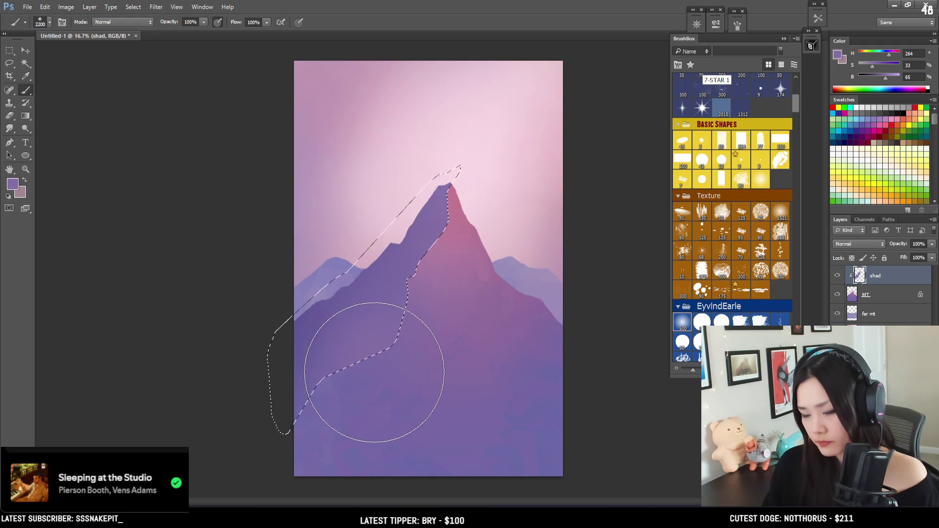
{"action": "key", "text": "ctrl+d"}
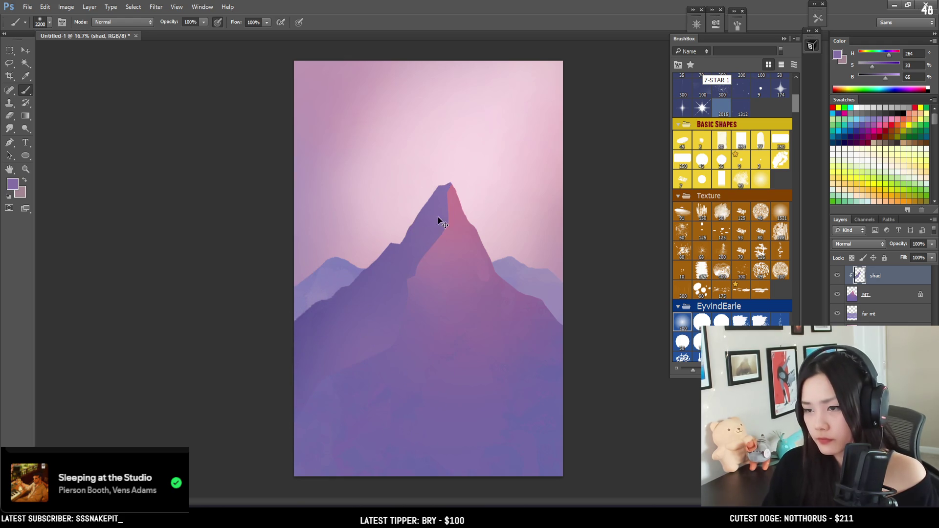
{"action": "left_click", "coordinate": [868, 301]}
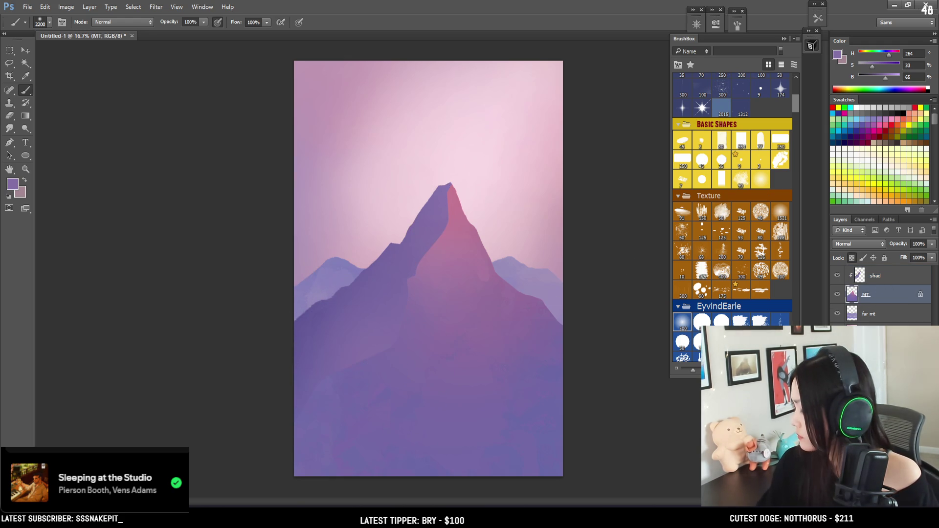
{"action": "key", "text": "ctrl+alt+shift+n"}
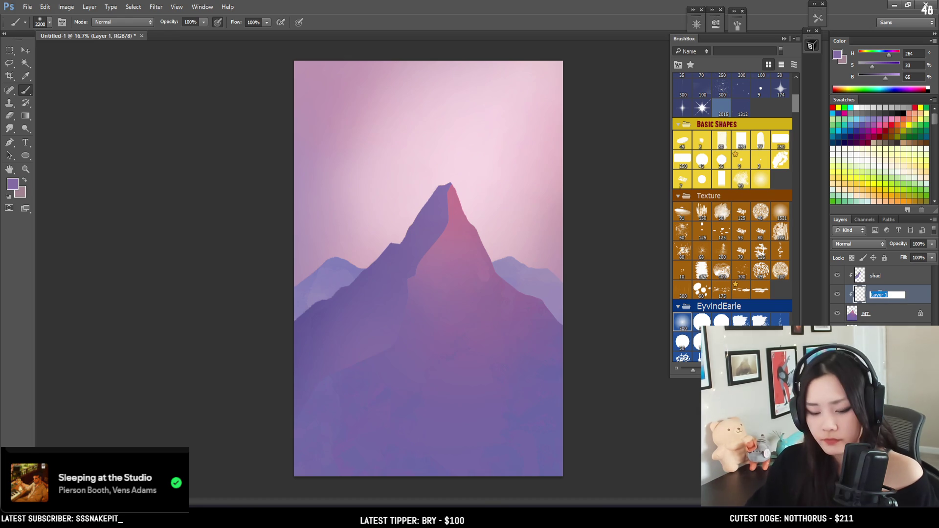
{"action": "type", "text": "light"}
Name the new clipped layer 'light' and sample the pink near the peak
{"action": "key", "text": "Return"}
{"action": "key", "text": "bracketleft"}
{"action": "key", "text": "bracketleft"}
{"action": "key", "text": "bracketleft"}
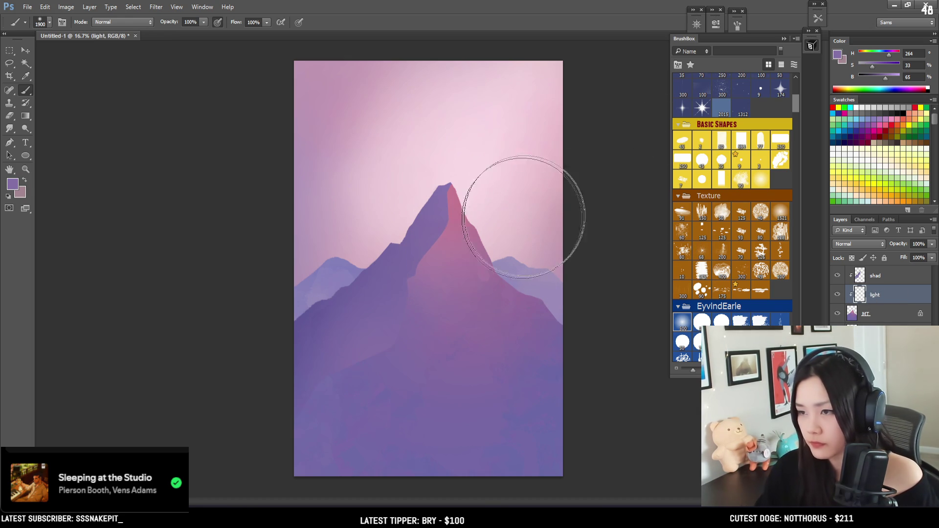
{"action": "left_click", "coordinate": [465, 240], "text": "alt"}
{"action": "left_click_drag", "start_coordinate": [466, 241], "coordinate": [464, 202]}
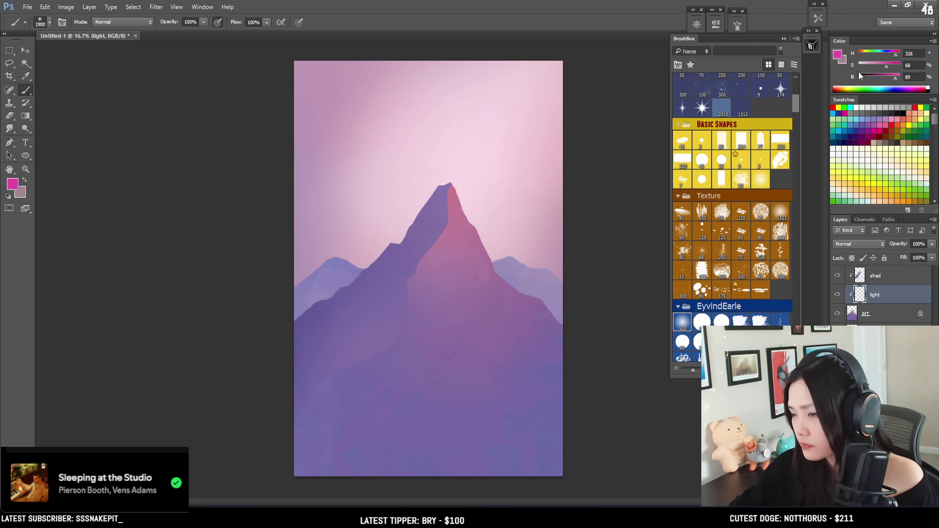
{"action": "key", "text": "bracketright"}
{"action": "key", "text": "bracketright"}
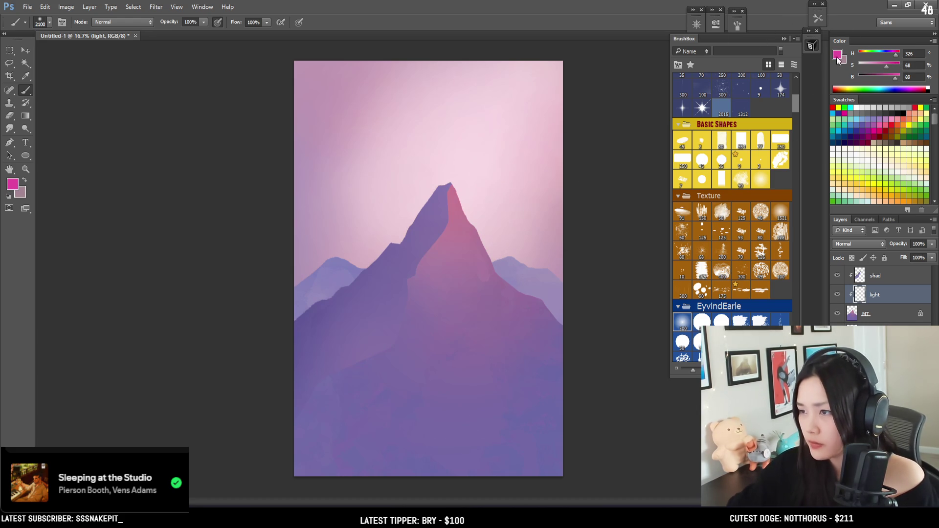
Set the foreground colour to a saturated warm red, e2334b
{"action": "key", "text": "F1"}
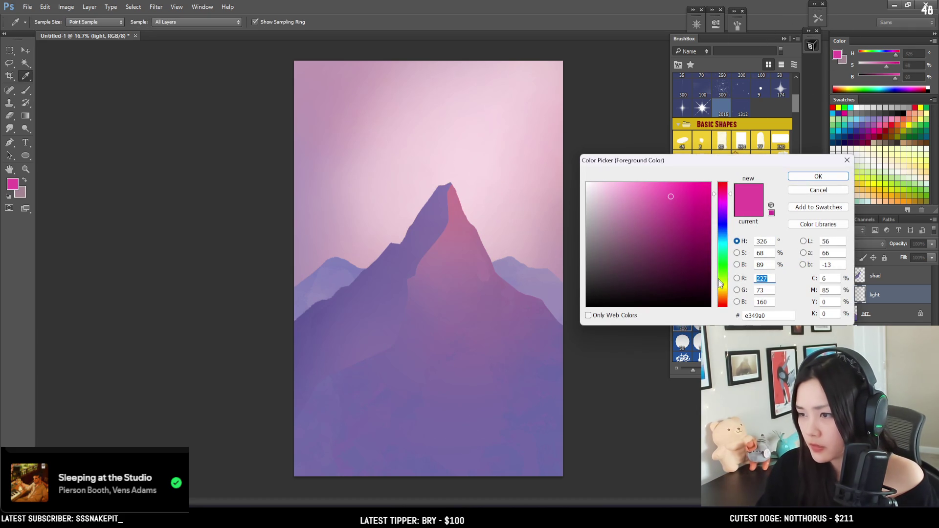
{"action": "left_click_drag", "start_coordinate": [726, 192], "coordinate": [729, 188]}
{"action": "left_click_drag", "start_coordinate": [683, 210], "coordinate": [691, 198]}
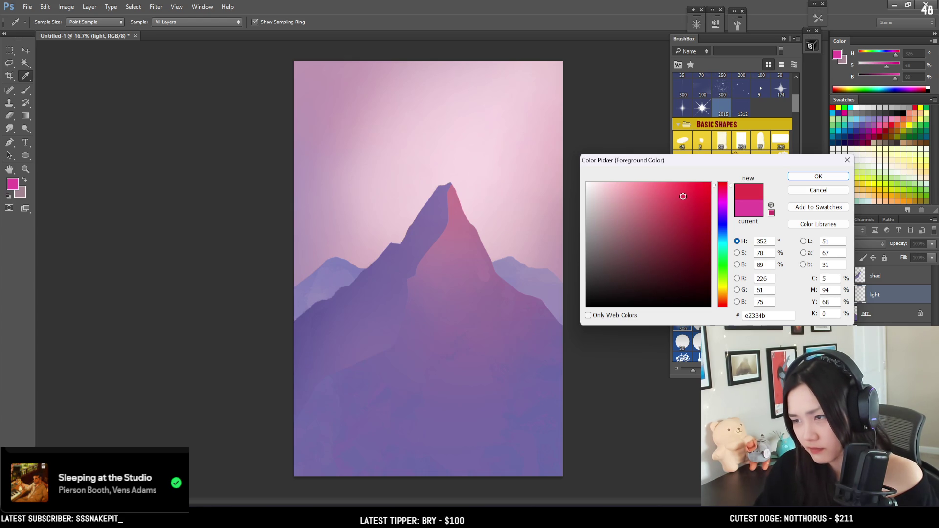
{"action": "left_click", "coordinate": [807, 177]}
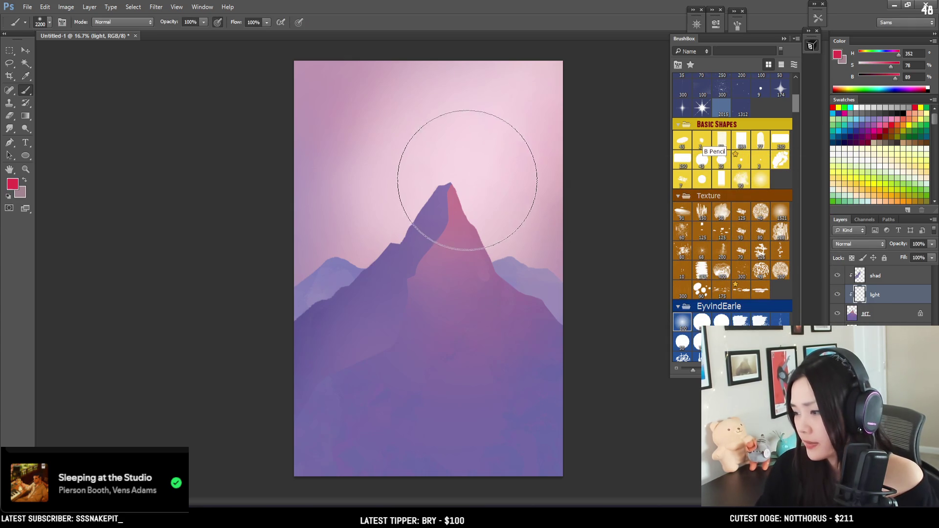
Paint pink-red light down the mountain's right face and across the base
{"action": "key", "text": "bracketleft"}
{"action": "key", "text": "bracketleft"}
{"action": "key", "text": "bracketleft"}
{"action": "key", "text": "bracketright"}
{"action": "key", "text": "bracketright"}
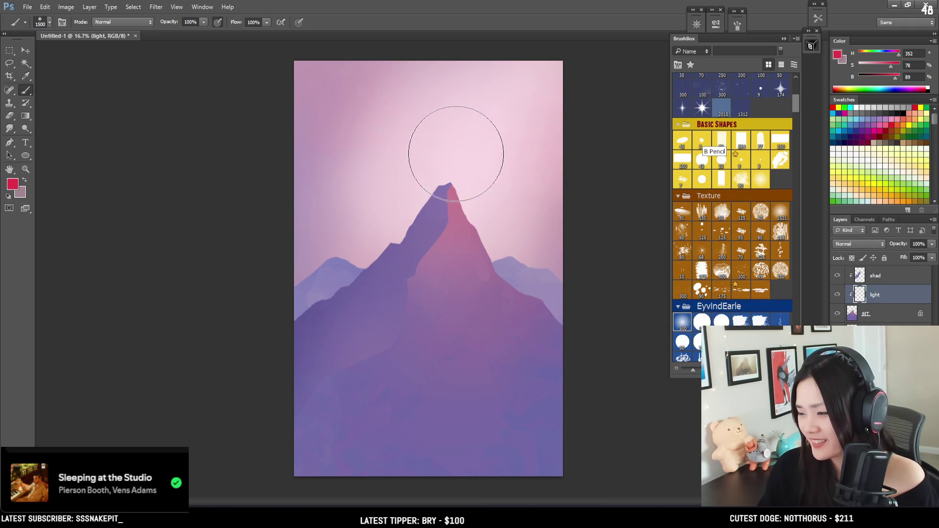
{"action": "key", "text": "bracketleft"}
{"action": "left_click_drag", "start_coordinate": [440, 159], "coordinate": [420, 391]}
{"action": "mouse_move", "coordinate": [390, 329]}
{"action": "left_mouse_down"}
{"action": "mouse_move", "coordinate": [368, 380]}
{"action": "mouse_move", "coordinate": [336, 388]}
{"action": "mouse_move", "coordinate": [314, 377]}
{"action": "left_mouse_up"}
{"action": "key", "text": "bracketright"}
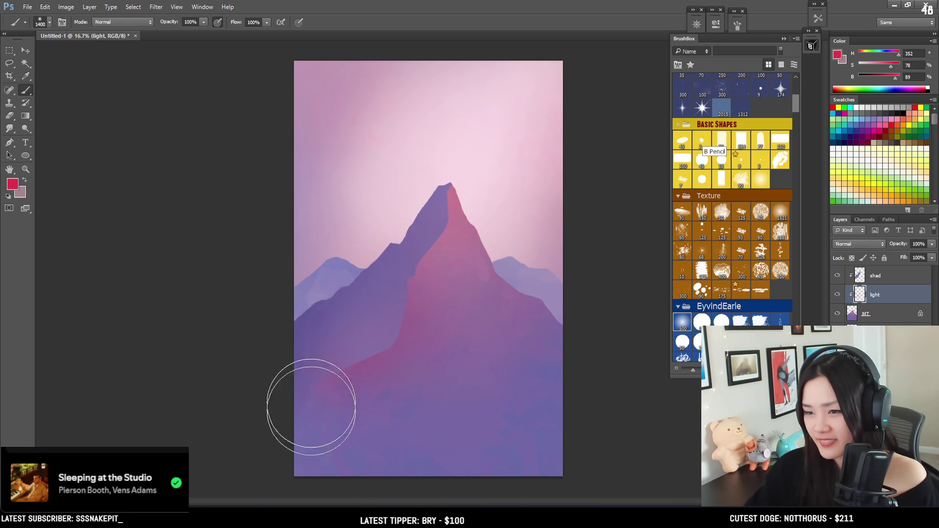
{"action": "key", "text": "bracketright"}
{"action": "key", "text": "bracketright"}
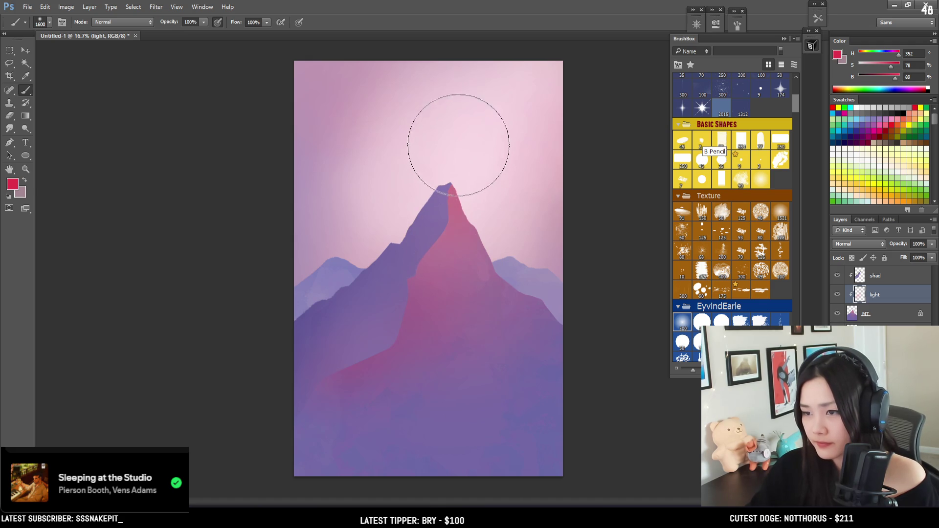
Brighten the pink and paint saturated light over the right face and down the slope
{"action": "left_click", "coordinate": [899, 81]}
{"action": "left_click_drag", "start_coordinate": [899, 81], "coordinate": [895, 56]}
{"action": "key", "text": "bracketright"}
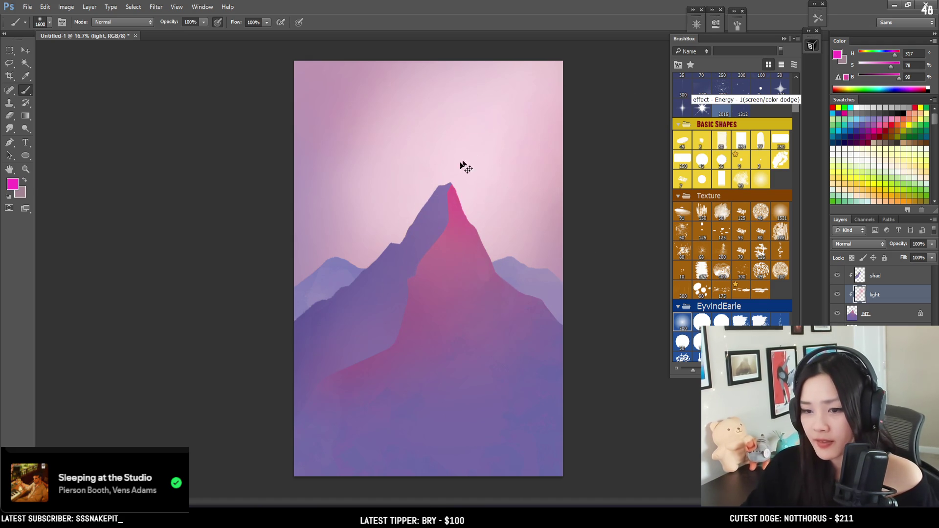
{"action": "left_click_drag", "start_coordinate": [463, 167], "coordinate": [483, 293]}
{"action": "left_click_drag", "start_coordinate": [889, 71], "coordinate": [897, 58]}
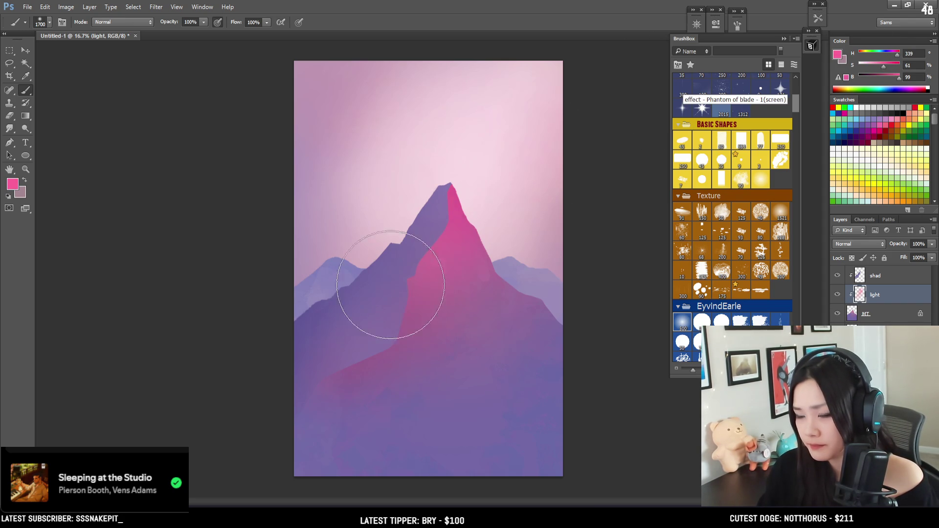
{"action": "key", "text": "bracketright"}
{"action": "mouse_move", "coordinate": [502, 335]}
{"action": "left_mouse_down"}
{"action": "mouse_move", "coordinate": [541, 298]}
{"action": "mouse_move", "coordinate": [430, 451]}
{"action": "mouse_move", "coordinate": [446, 430]}
{"action": "left_mouse_up"}
{"action": "key", "text": "bracketright"}
{"action": "left_click", "coordinate": [781, 234]}
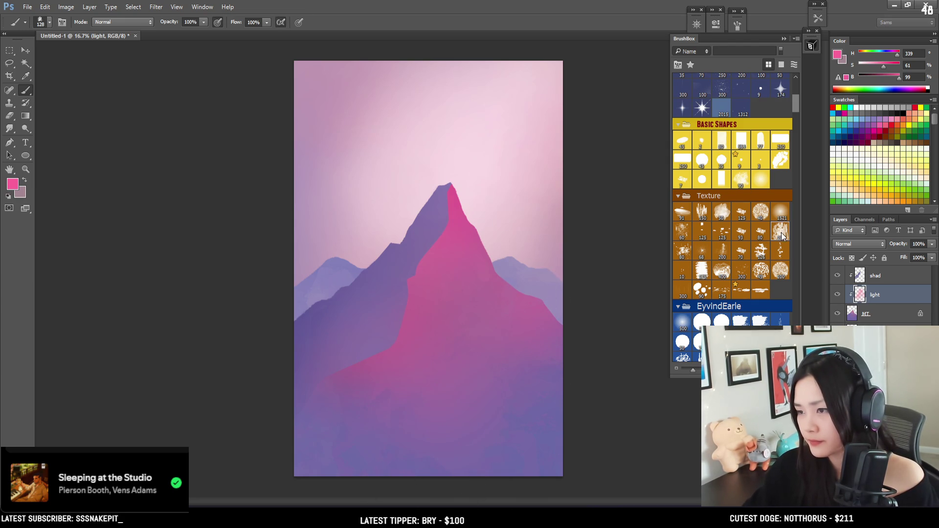
Paint streaky sampled-pink texture over the lower-left base, then undo it
{"action": "key", "text": "bracketright"}
{"action": "key", "text": "bracketright"}
{"action": "key", "text": "bracketright"}
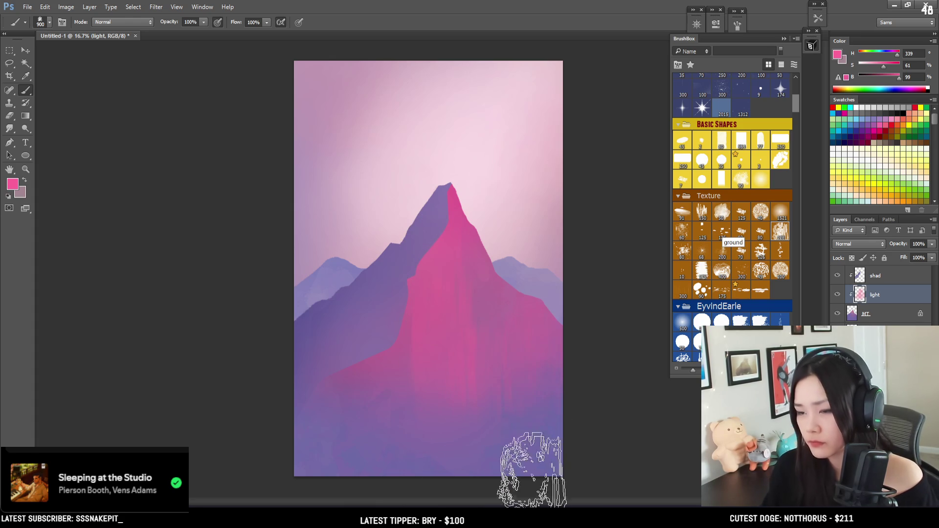
{"action": "left_click", "coordinate": [490, 300], "text": "alt"}
{"action": "key", "text": "bracketleft"}
{"action": "key", "text": "bracketleft"}
{"action": "key", "text": "bracketleft"}
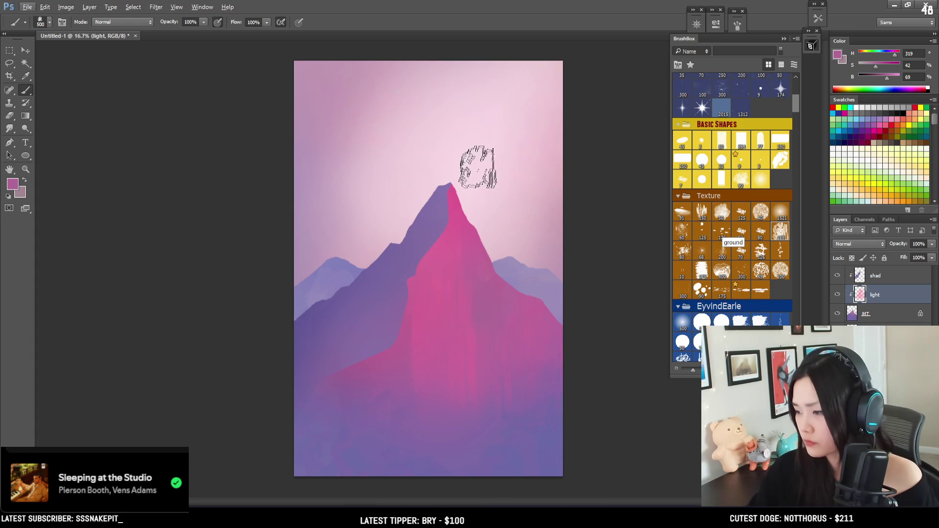
{"action": "left_click", "coordinate": [430, 268], "text": "alt"}
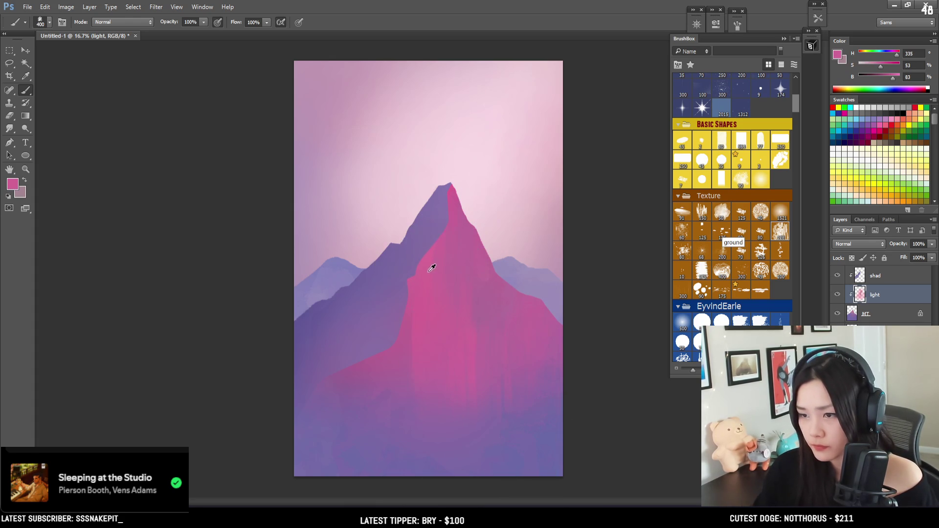
{"action": "key", "text": "bracketright"}
{"action": "key", "text": "bracketright"}
{"action": "key", "text": "bracketright"}
{"action": "key", "text": "bracketright"}
{"action": "mouse_move", "coordinate": [310, 413]}
{"action": "left_mouse_down"}
{"action": "mouse_move", "coordinate": [377, 493]}
{"action": "mouse_move", "coordinate": [398, 456]}
{"action": "left_mouse_up"}
{"action": "key", "text": "bracketleft"}
{"action": "key", "text": "ctrl+z"}
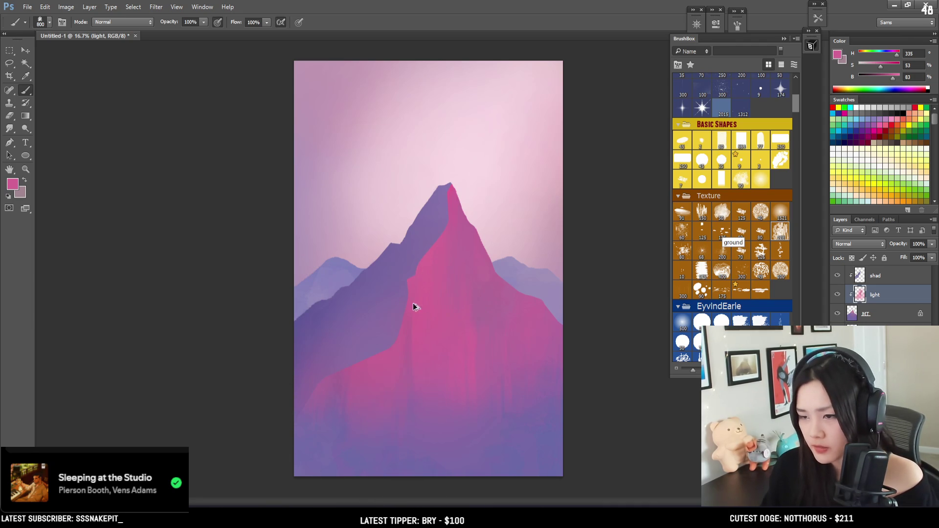
Sample shadow-side purples and add a faint purple streak down the pink face
{"action": "left_click", "coordinate": [415, 357], "text": "alt"}
{"action": "key", "text": "bracketleft"}
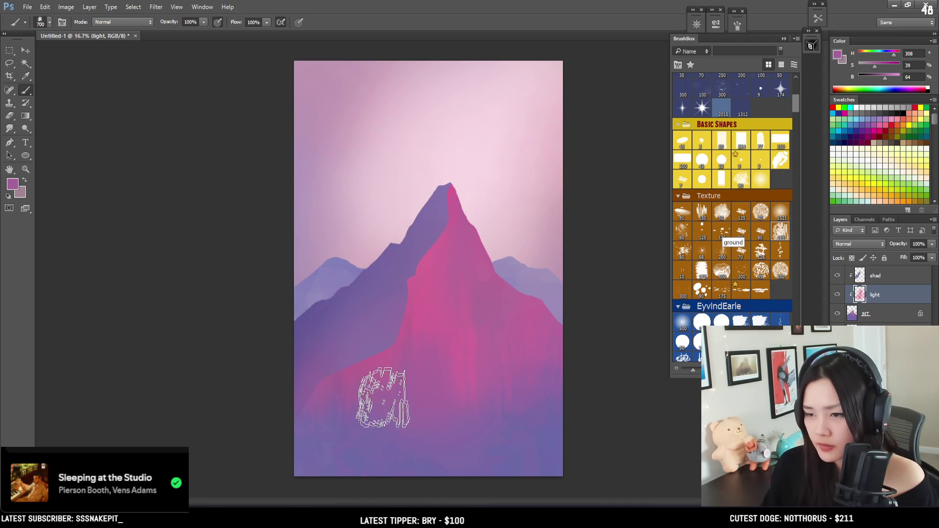
{"action": "key", "text": "bracketleft"}
{"action": "key", "text": "bracketleft"}
{"action": "key", "text": "bracketleft"}
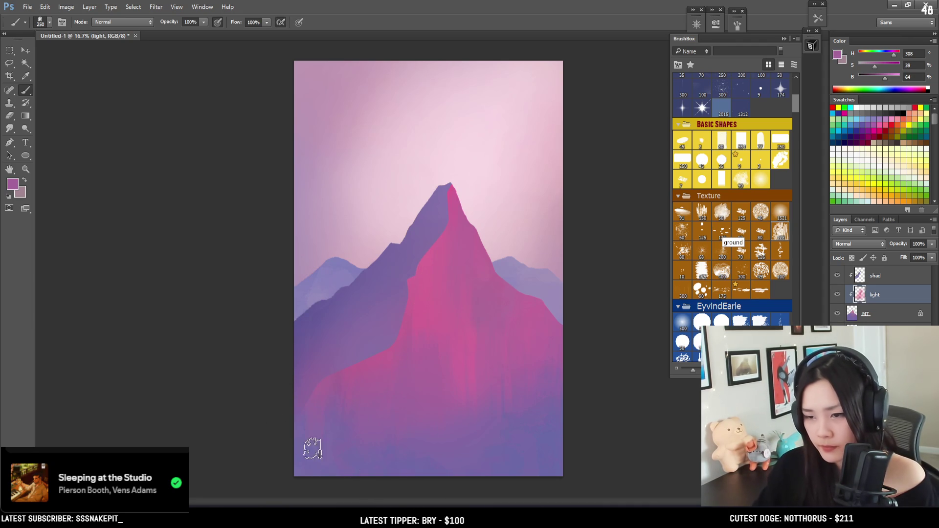
{"action": "key", "text": "bracketright"}
{"action": "key", "text": "bracketright"}
{"action": "key", "text": "bracketright"}
{"action": "key", "text": "bracketleft"}
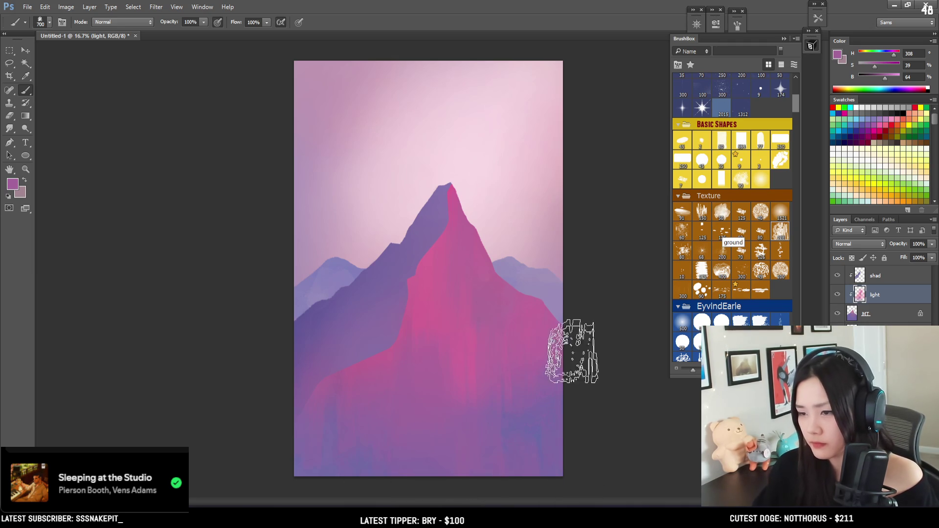
{"action": "left_click", "coordinate": [524, 415], "text": "alt"}
{"action": "key", "text": "bracketleft"}
{"action": "key", "text": "bracketleft"}
{"action": "key", "text": "bracketleft"}
{"action": "left_click", "coordinate": [518, 404], "text": "alt"}
{"action": "left_click_drag", "start_coordinate": [449, 249], "coordinate": [451, 205]}
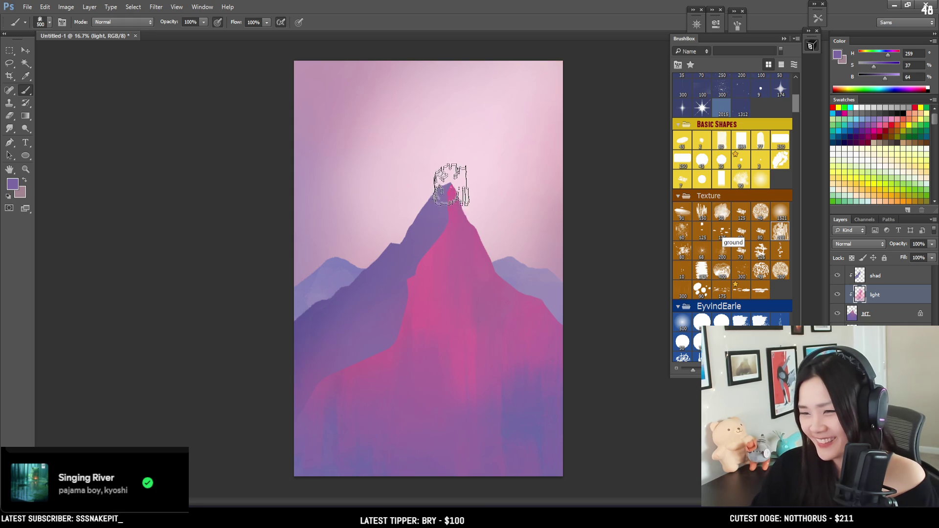
{"action": "left_click", "coordinate": [441, 245], "text": "alt"}
{"action": "key", "text": "bracketleft"}
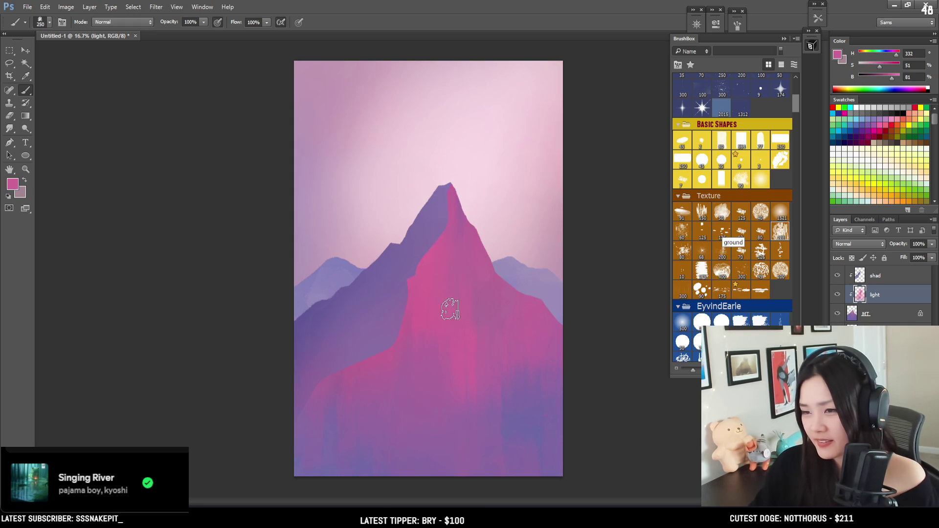
{"action": "left_click", "coordinate": [874, 276]}
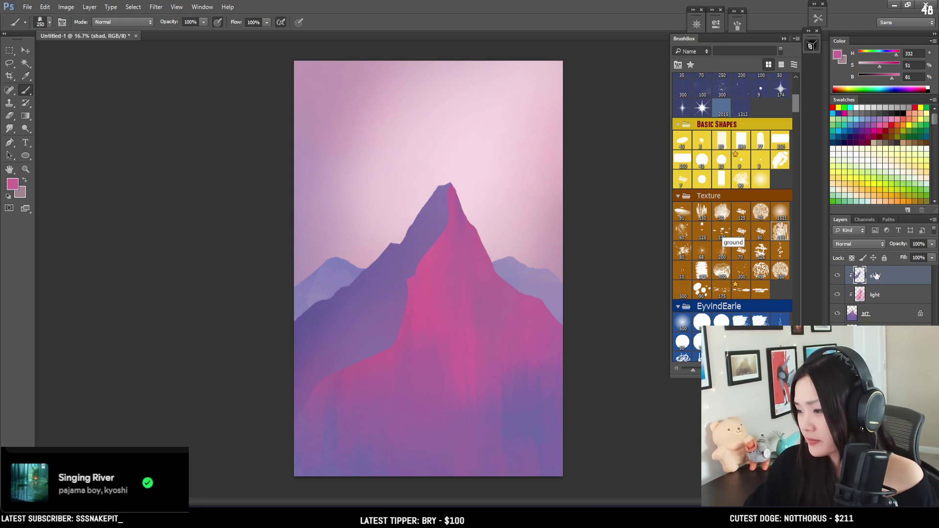
Erase shadow along the lit face's left edge, sizing the eraser between 80 and 600
{"action": "key", "text": "e"}
{"action": "key", "text": "bracketright"}
{"action": "key", "text": "bracketright"}
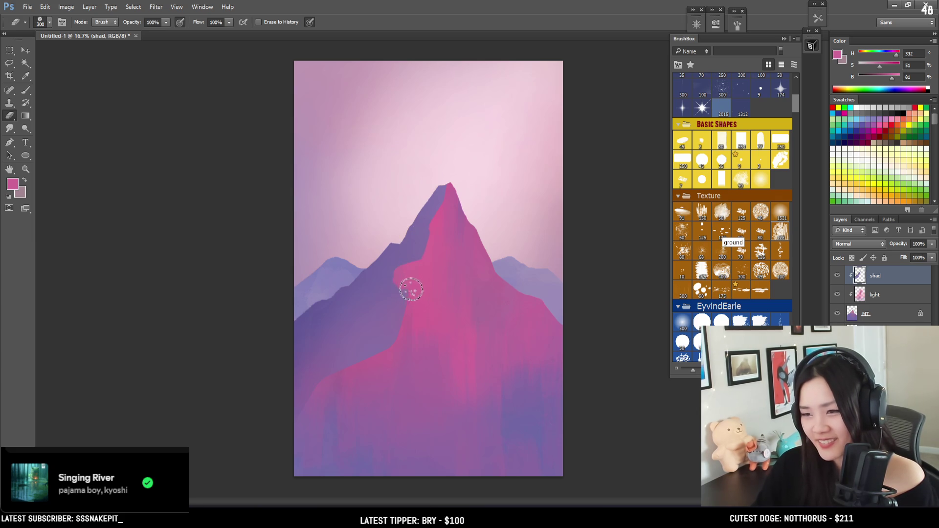
{"action": "key", "text": "bracketright"}
{"action": "key", "text": "bracketright"}
{"action": "key", "text": "bracketright"}
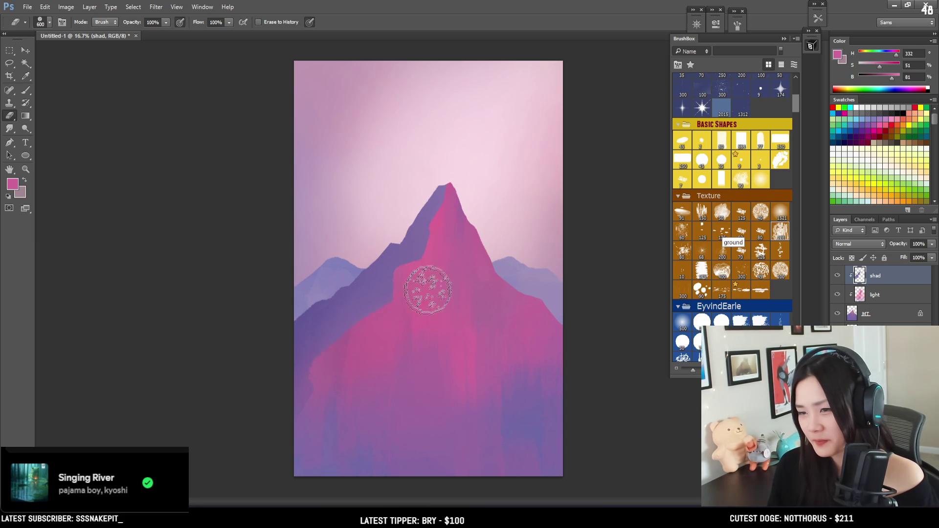
{"action": "key", "text": "bracketleft"}
{"action": "key", "text": "bracketleft"}
{"action": "key", "text": "bracketleft"}
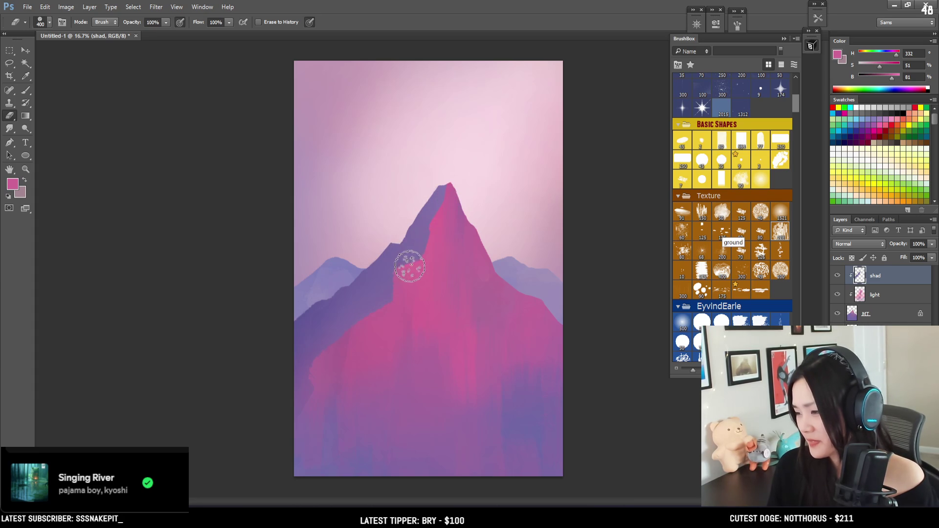
{"action": "key", "text": "bracketleft"}
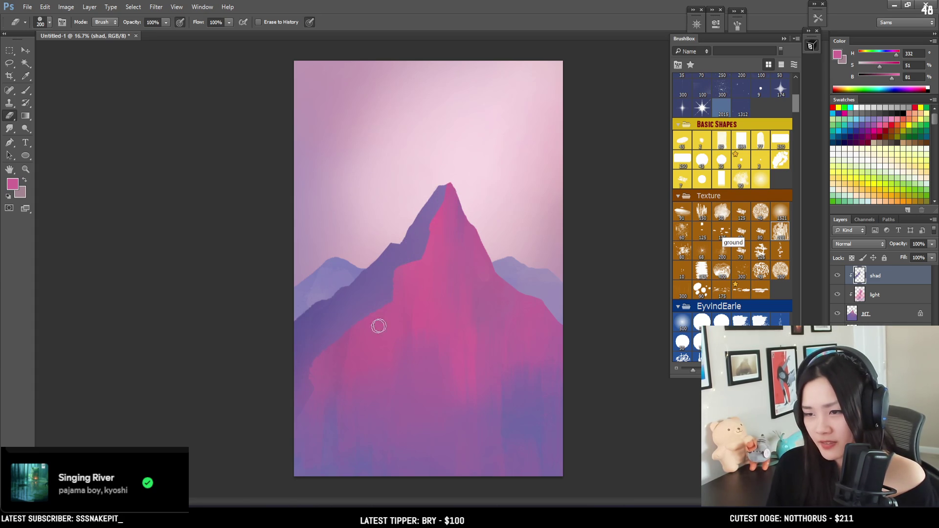
{"action": "key", "text": "l"}
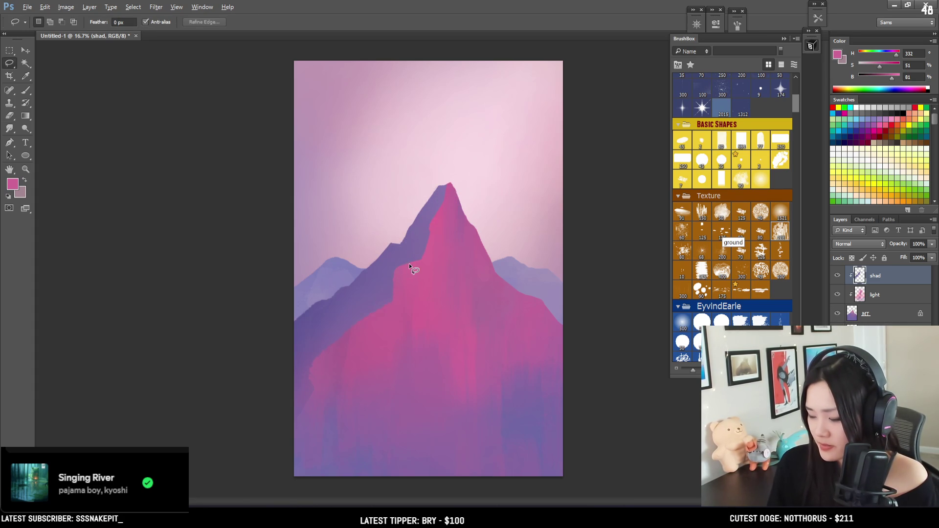
Fill a lassoed patch on the peak's left slope with the foreground pink
{"action": "left_click_drag", "start_coordinate": [391, 287], "coordinate": [426, 310]}
{"action": "key", "text": "alt+BackSpace"}
{"action": "key", "text": "ctrl+d"}
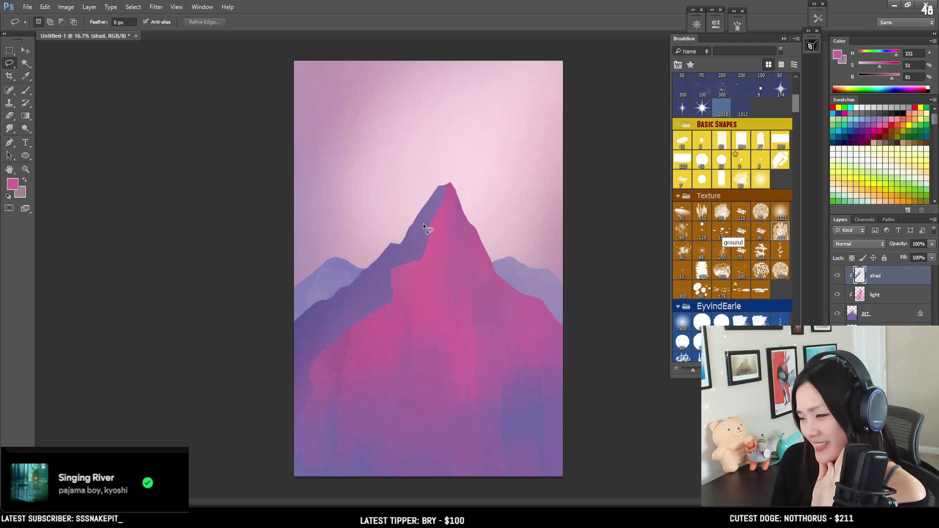
Erase along the new pink boundary with a 150-size eraser
{"action": "key", "text": "e"}
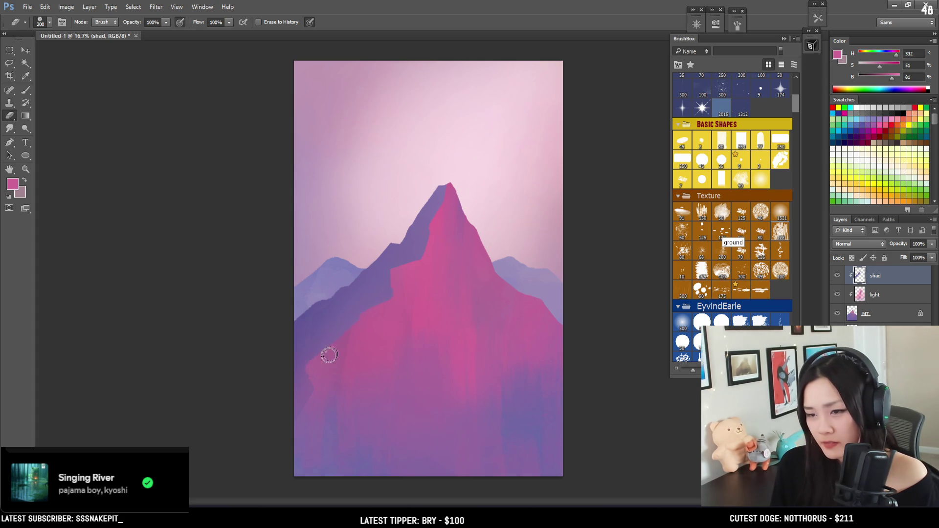
{"action": "key", "text": "b"}
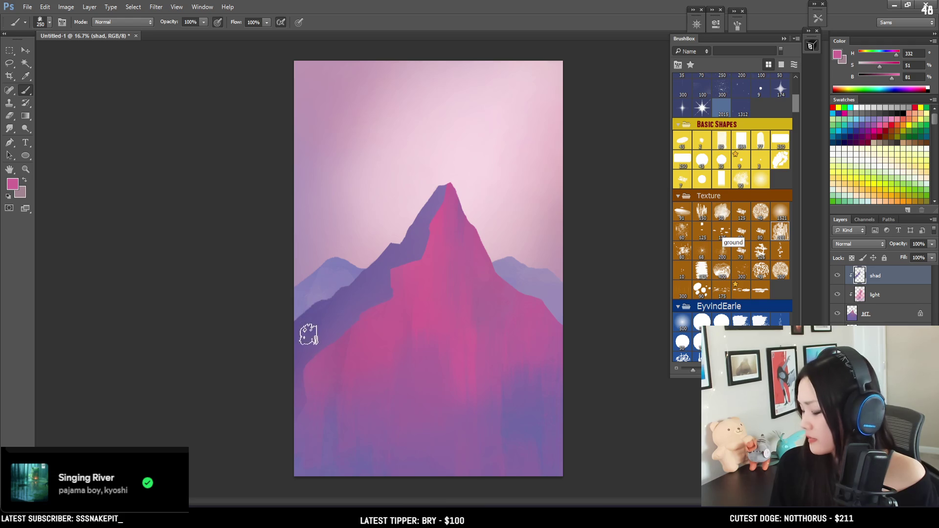
{"action": "key", "text": "e"}
{"action": "key", "text": "bracketleft"}
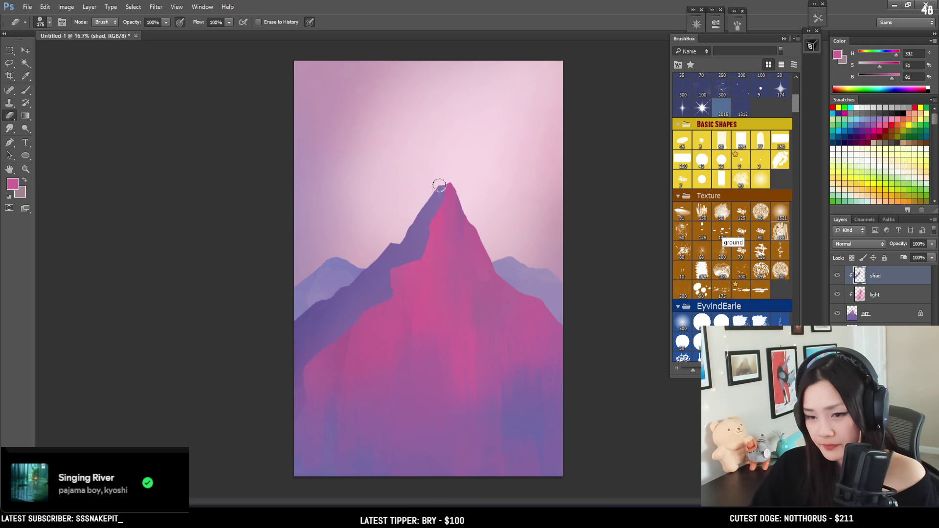
{"action": "key", "text": "b"}
Sample the slope's purple and refine the shadow edge with an 80-size brush and eraser
{"action": "left_click", "coordinate": [441, 189], "text": "alt"}
{"action": "key", "text": "bracketleft"}
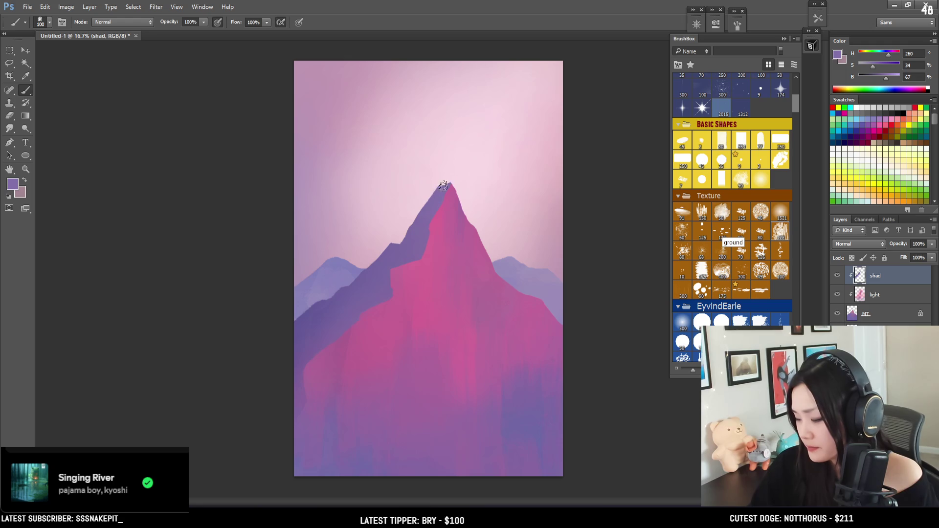
{"action": "key", "text": "bracketleft"}
{"action": "key", "text": "bracketleft"}
{"action": "key", "text": "bracketleft"}
{"action": "key", "text": "bracketright"}
{"action": "key", "text": "e"}
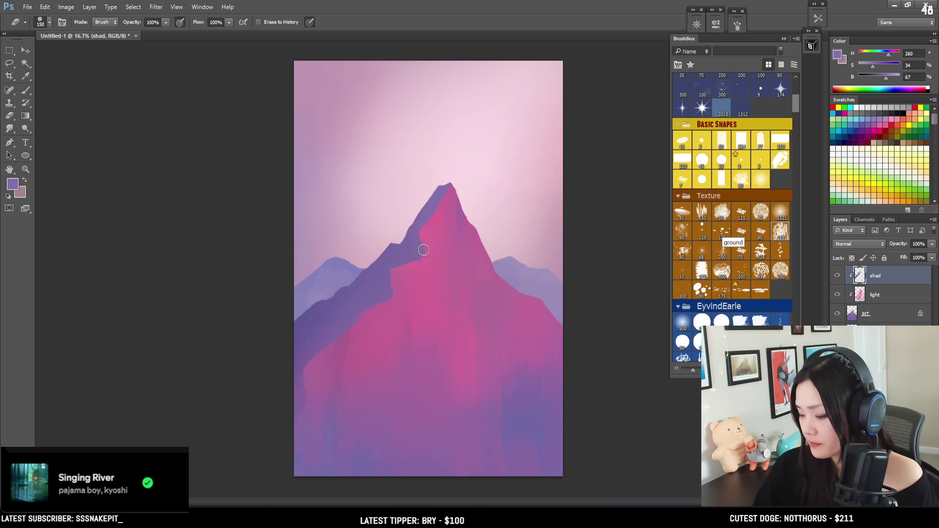
{"action": "key", "text": "b"}
{"action": "key", "text": "e"}
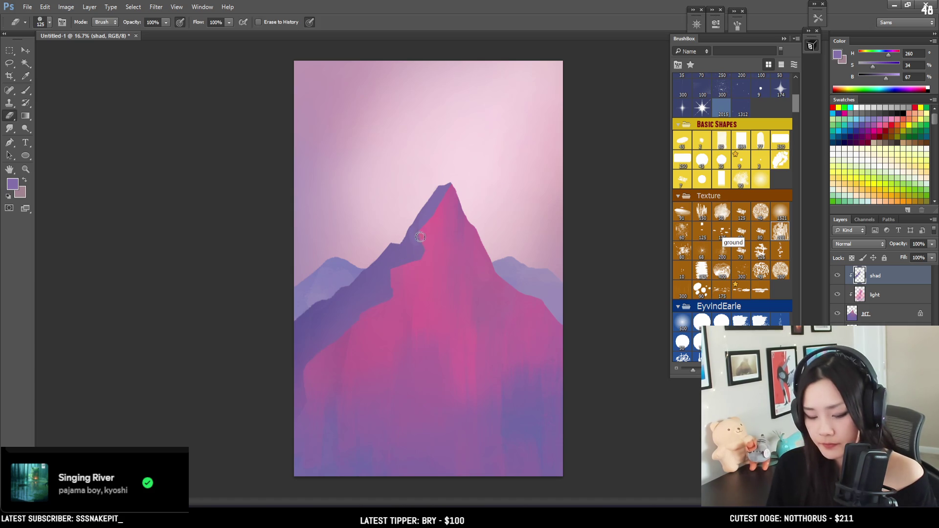
{"action": "key", "text": "l"}
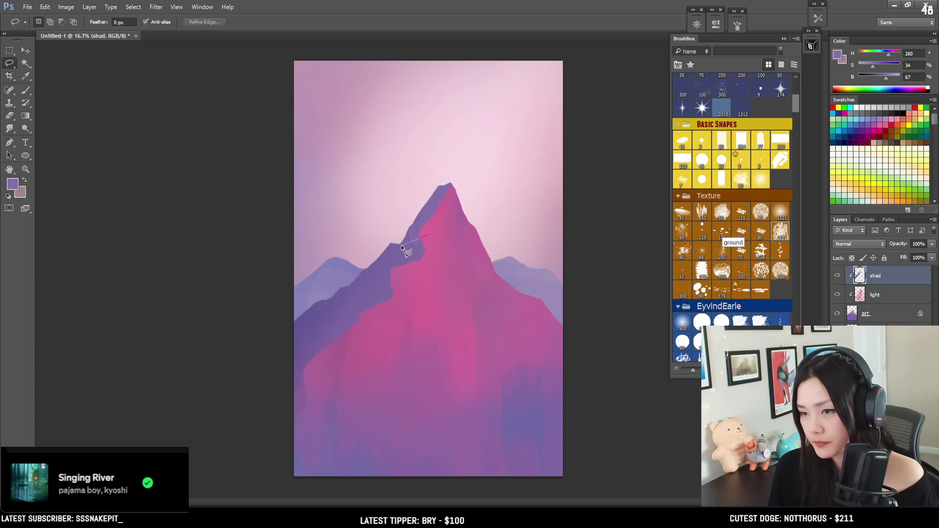
Cut a triangular notch out of the purple shadow below the peak's ridge
{"action": "left_click", "coordinate": [400, 245]}
{"action": "left_click_drag", "start_coordinate": [415, 295], "coordinate": [411, 293]}
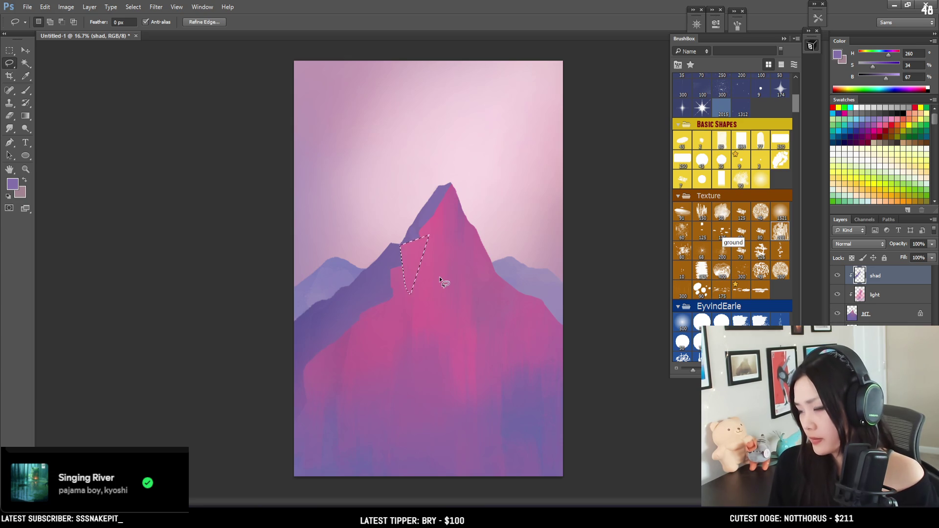
{"action": "key", "text": "ctrl+d"}
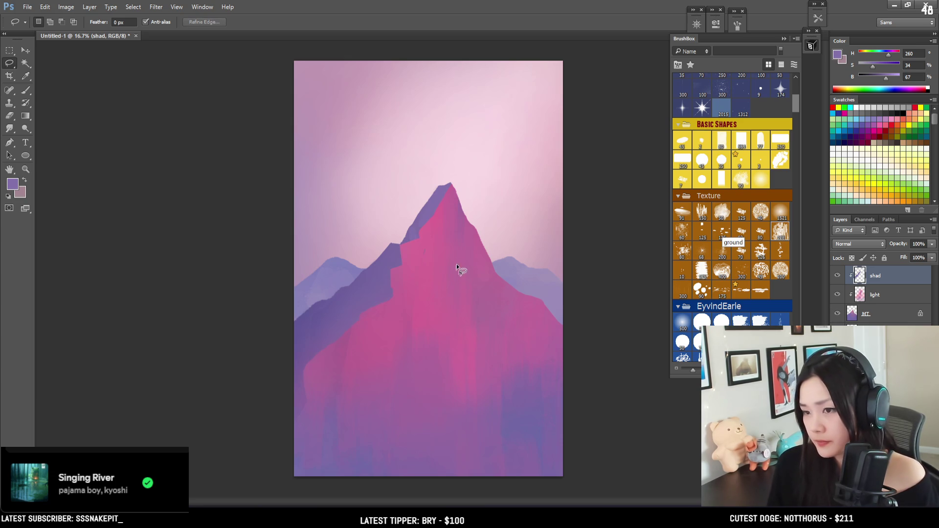
{"action": "key", "text": "e"}
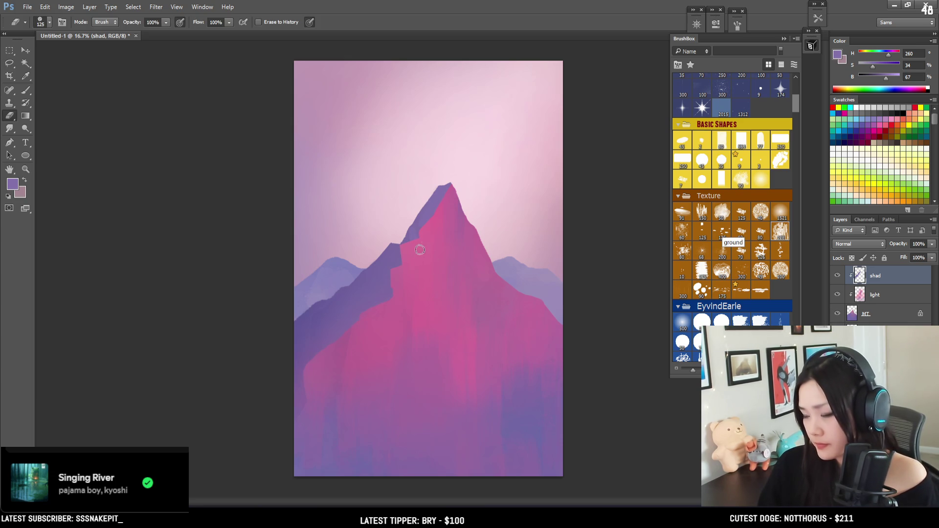
Sample the ridge purple and sharpen the stepped edge using brush 80 and eraser 60–45
{"action": "key", "text": "b"}
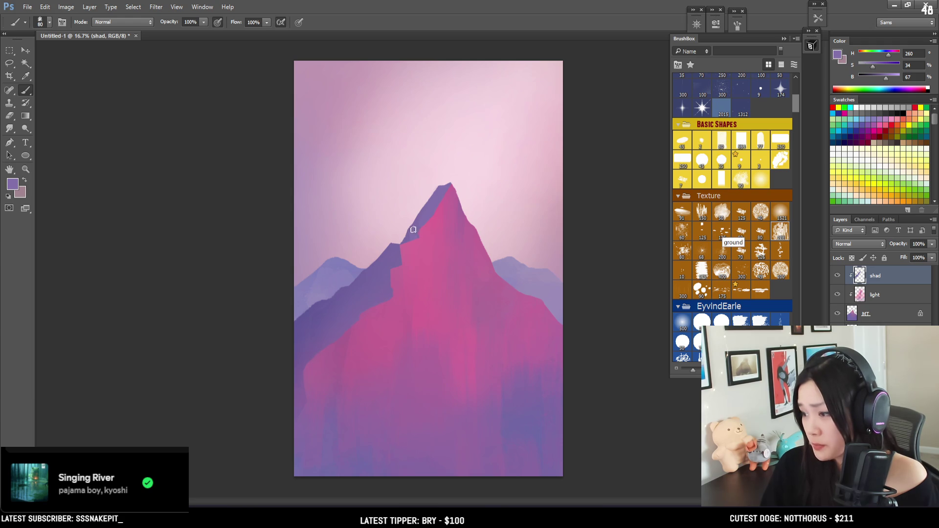
{"action": "left_click", "coordinate": [421, 200], "text": "alt"}
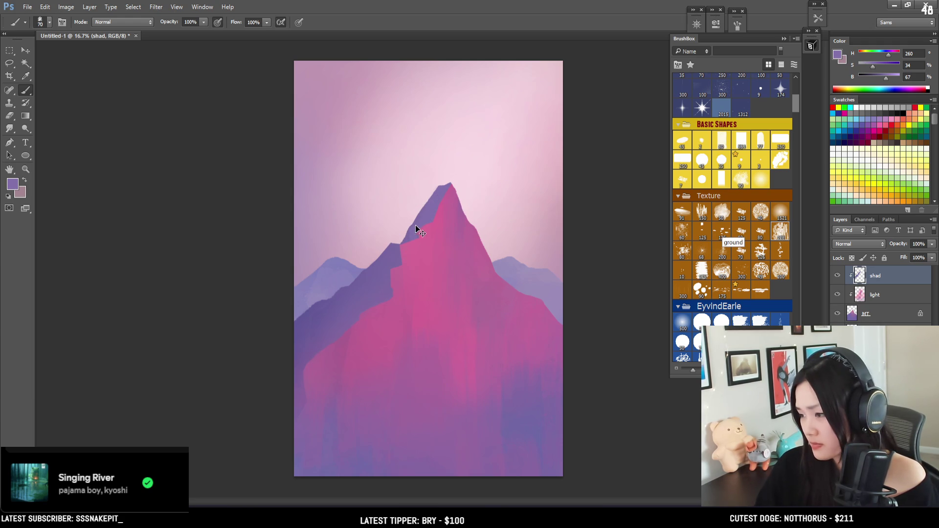
{"action": "key", "text": "bracketright"}
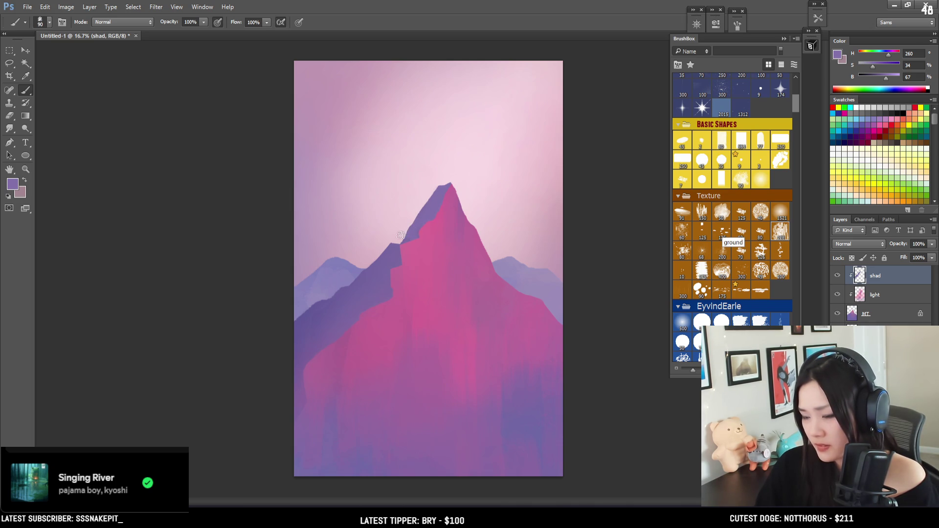
{"action": "key", "text": "e"}
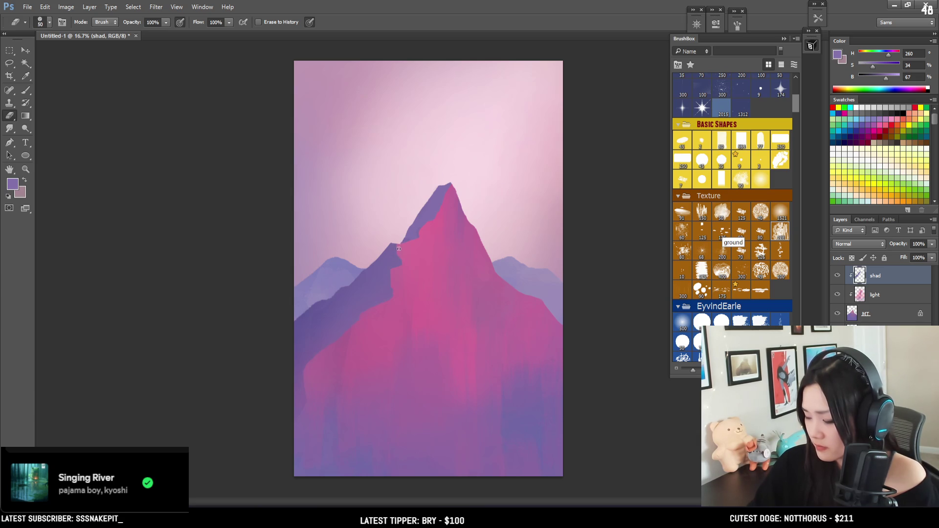
{"action": "key", "text": "bracketright"}
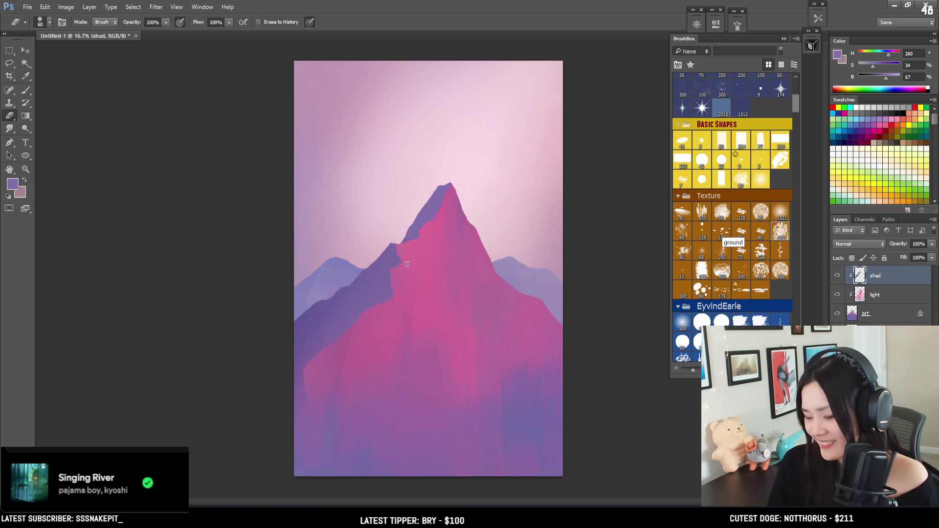
{"action": "key", "text": "["}
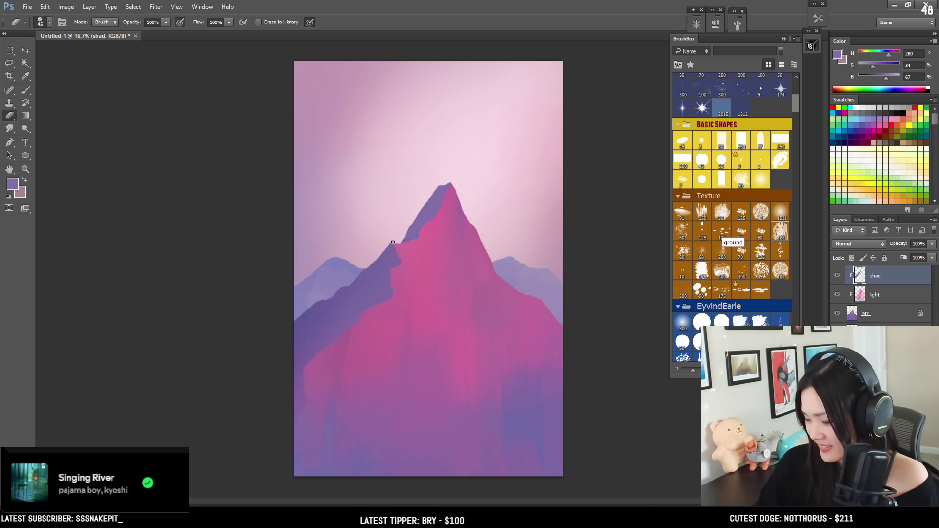
{"action": "key", "text": "b"}
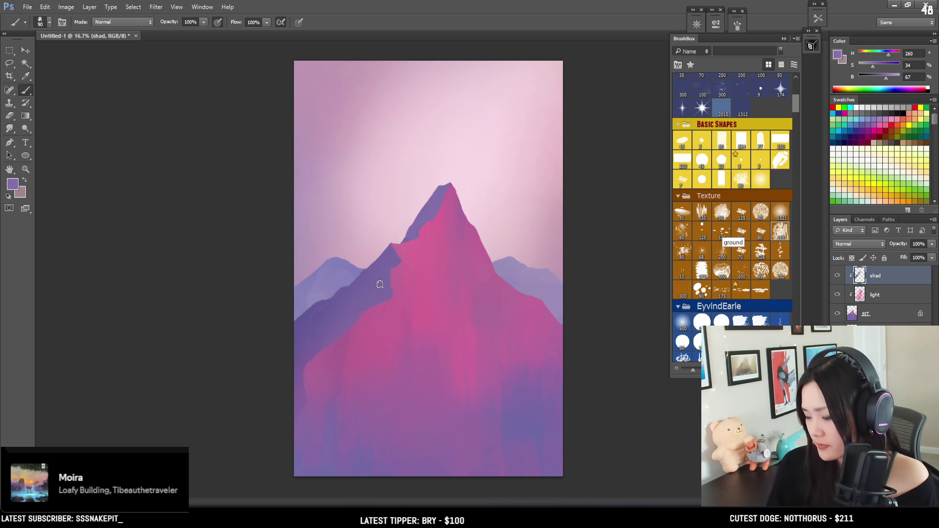
{"action": "key", "text": "e"}
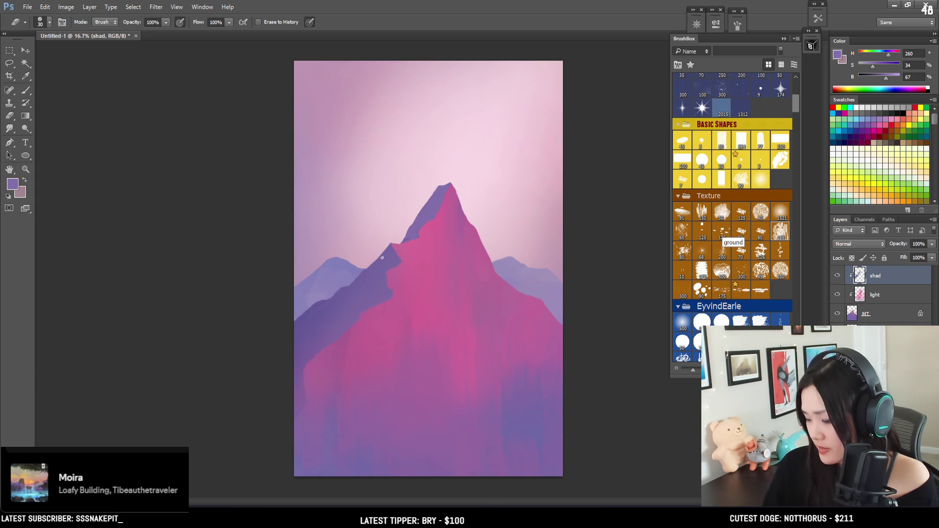
{"action": "key", "text": "b"}
Sample a darker purple and clean the ridge with a 150–250 eraser
{"action": "left_click", "coordinate": [383, 271], "text": "alt"}
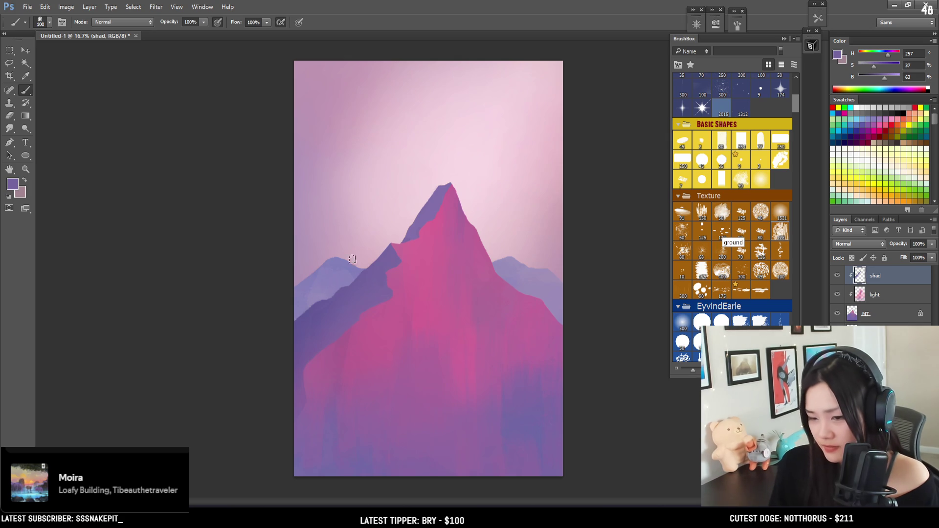
{"action": "key", "text": "e"}
{"action": "key", "text": "bracketright"}
{"action": "key", "text": "bracketright"}
{"action": "key", "text": "bracketright"}
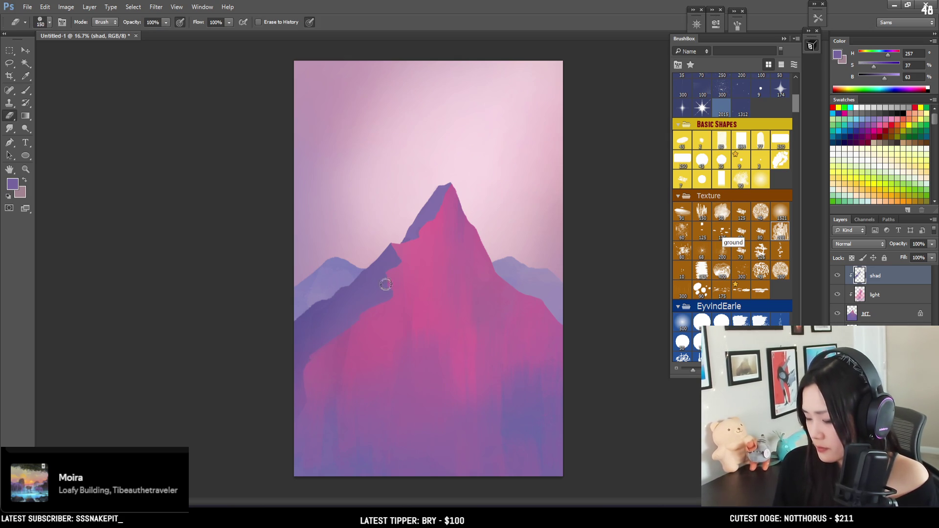
{"action": "key", "text": "bracketright"}
{"action": "key", "text": "bracketright"}
{"action": "key", "text": "bracketright"}
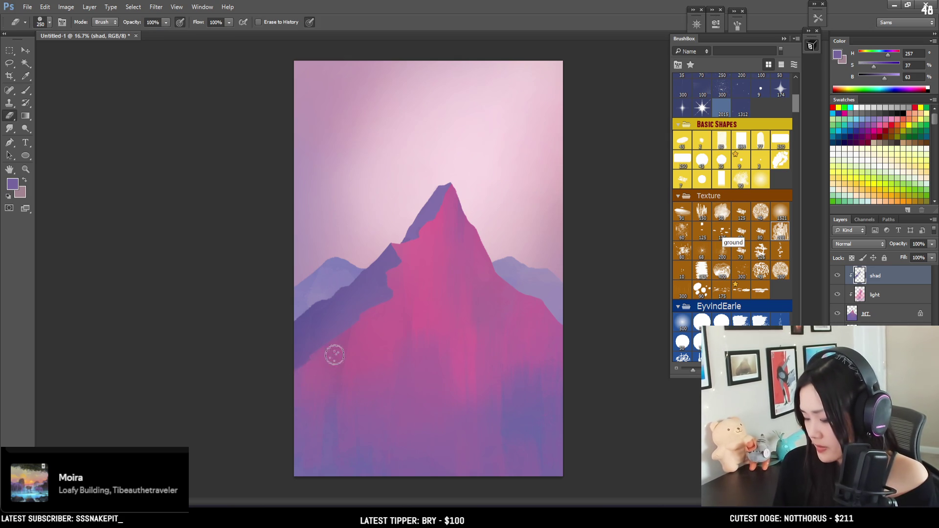
{"action": "key", "text": "bracketleft"}
{"action": "key", "text": "bracketleft"}
{"action": "key", "text": "bracketleft"}
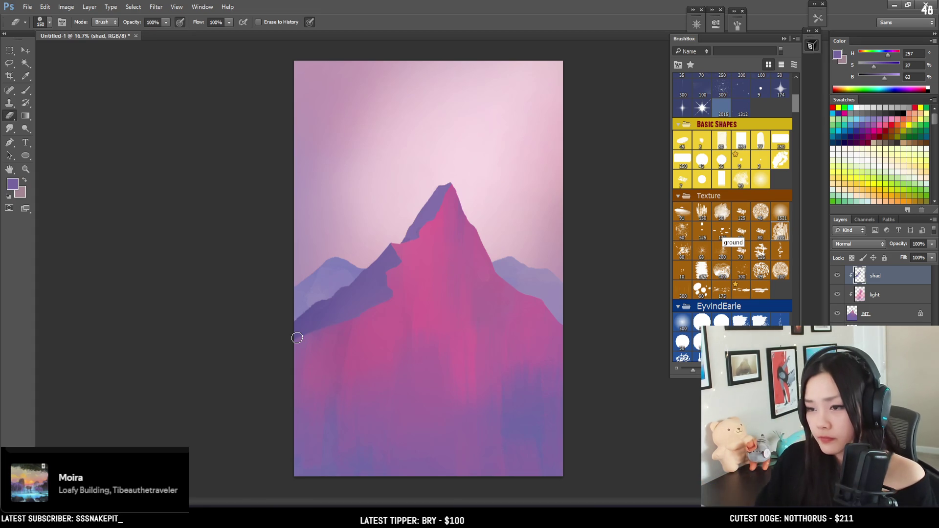
{"action": "left_click", "coordinate": [876, 294]}
Compare the light layer on and off, then sample the lit face's pink
{"action": "left_click", "coordinate": [837, 295]}
{"action": "left_click", "coordinate": [837, 295]}
{"action": "key", "text": "b"}
{"action": "left_click", "coordinate": [462, 352], "text": "alt"}
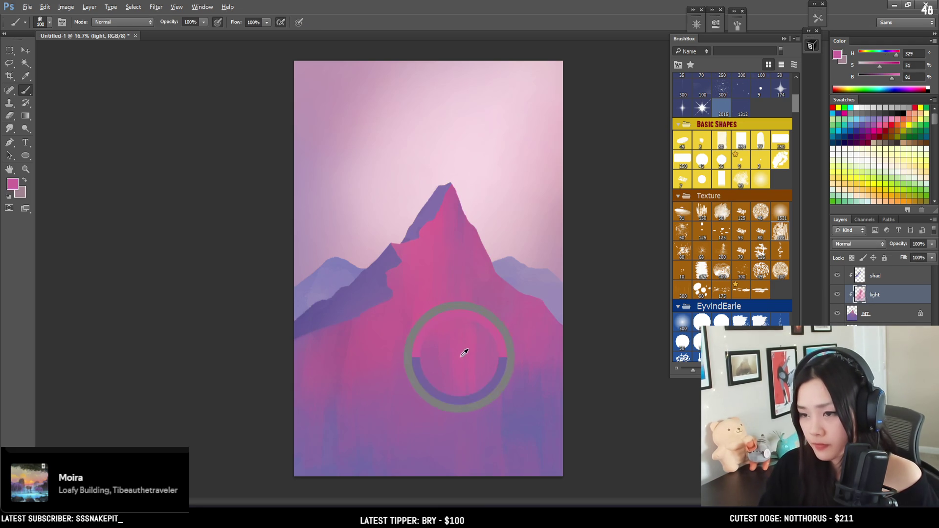
{"action": "key", "text": "bracketleft"}
{"action": "key", "text": "bracketleft"}
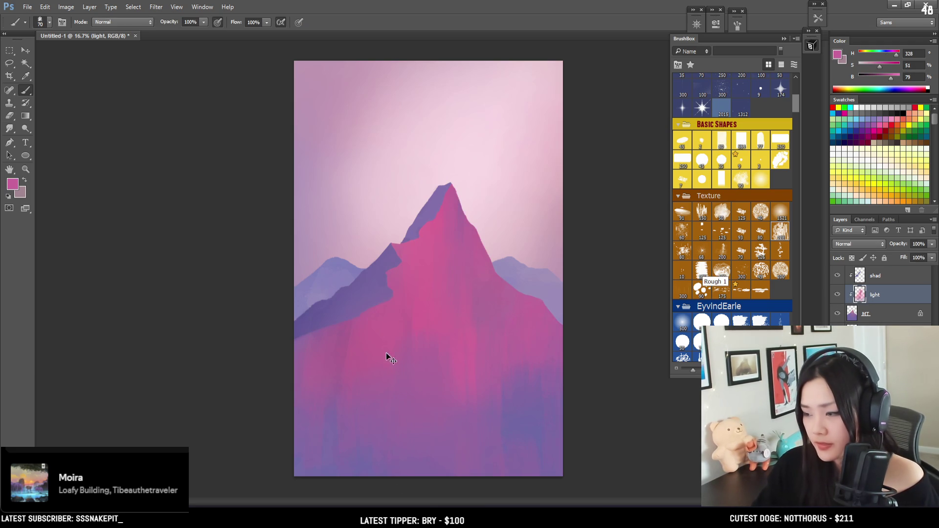
{"action": "key", "text": "bracketright"}
{"action": "key", "text": "bracketright"}
{"action": "key", "text": "bracketright"}
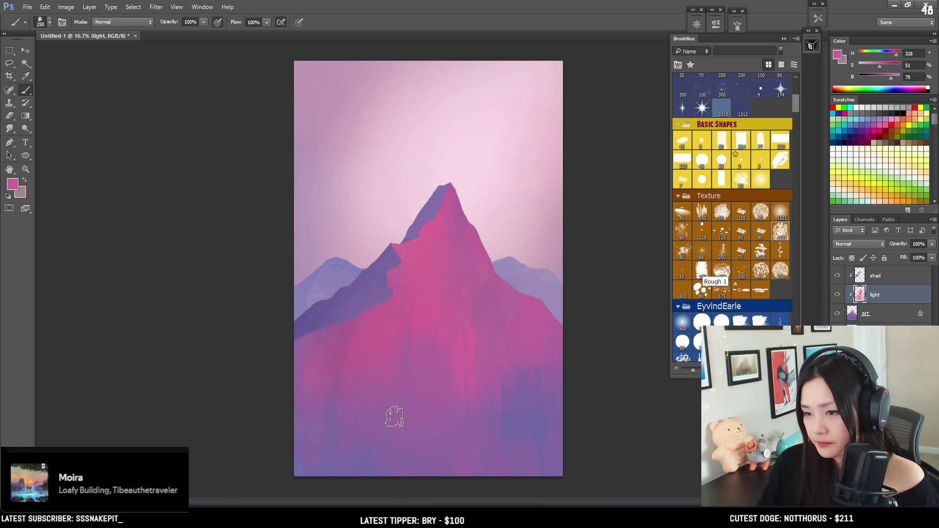
{"action": "key", "text": "bracketright"}
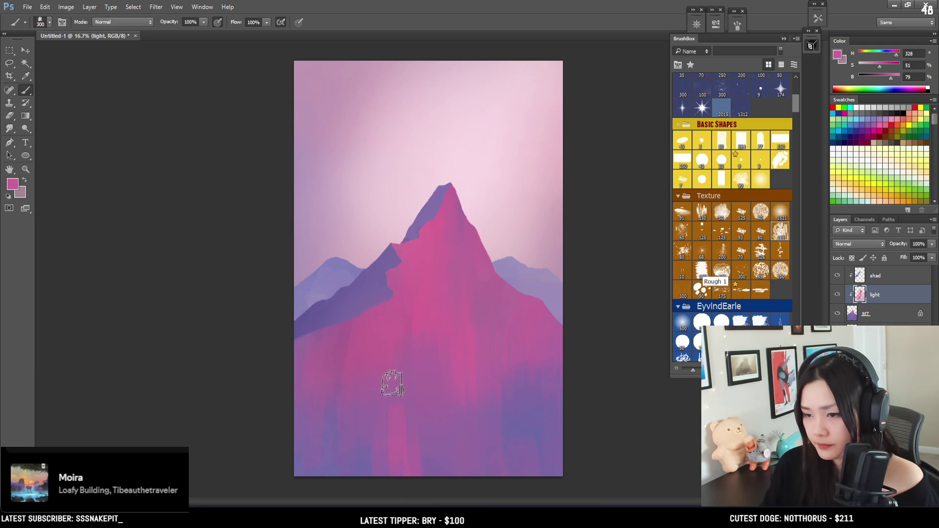
{"action": "key", "text": "bracketright"}
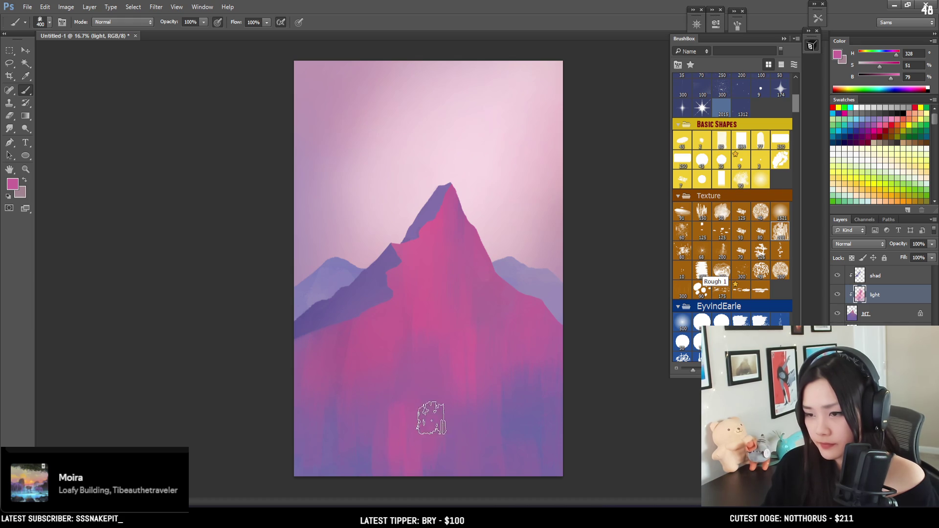
{"action": "key", "text": "bracketleft"}
{"action": "key", "text": "bracketleft"}
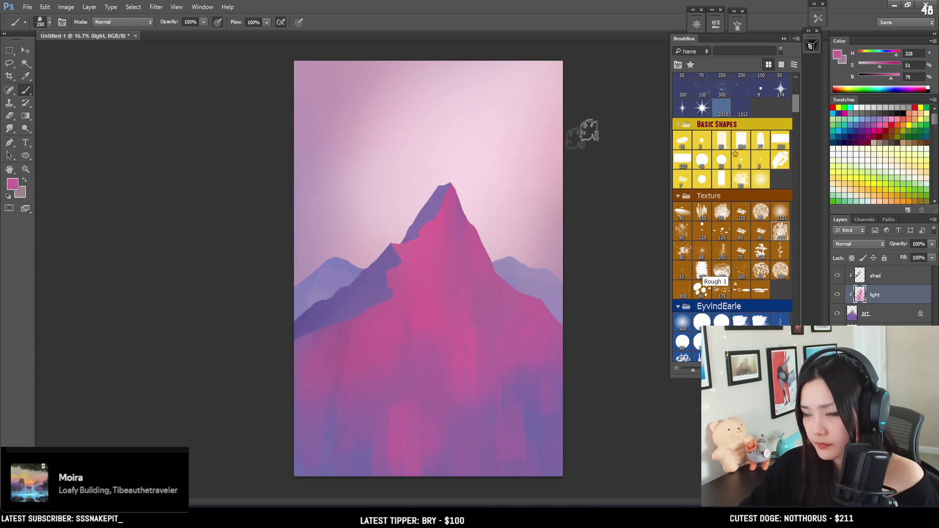
Push the paint colour to a brighter, more saturated magenta-pink in the Color panel
{"action": "left_click", "coordinate": [896, 77]}
{"action": "left_click", "coordinate": [890, 67]}
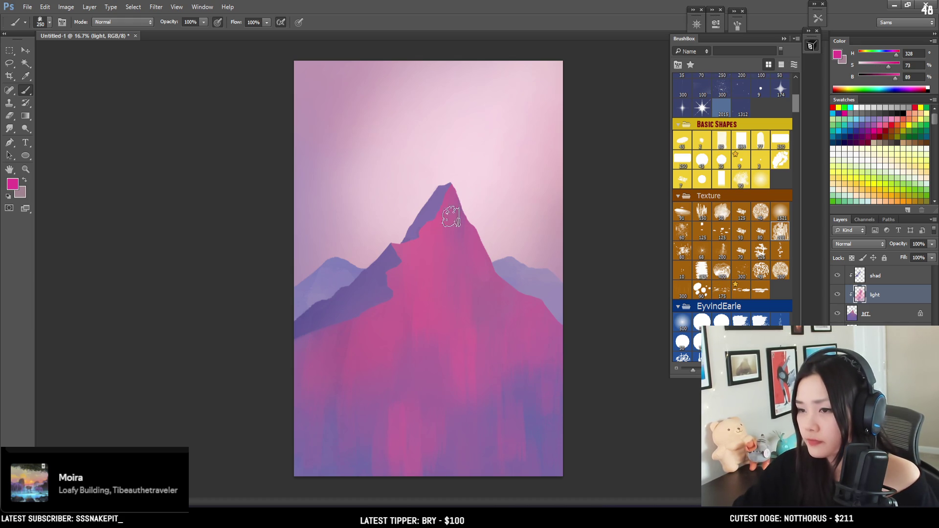
{"action": "left_click", "coordinate": [895, 55]}
{"action": "left_click", "coordinate": [882, 67]}
{"action": "left_click", "coordinate": [914, 89]}
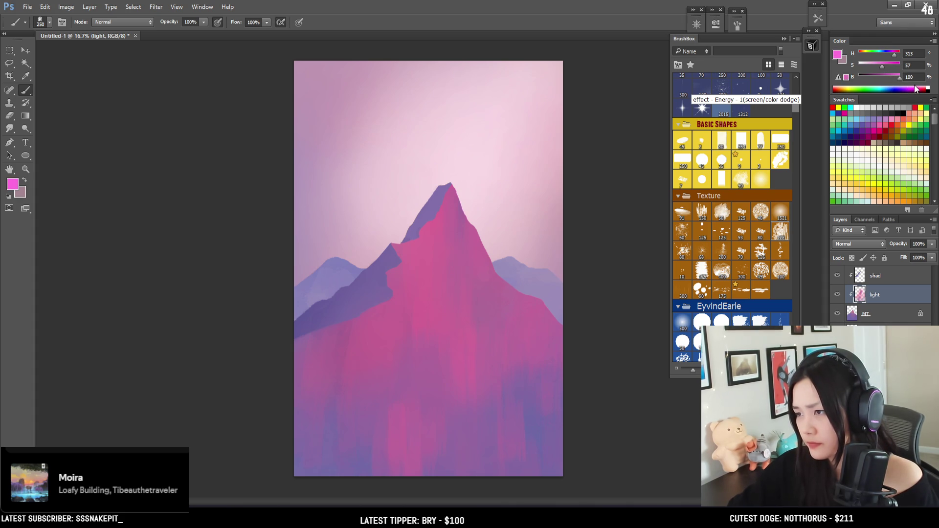
{"action": "left_click", "coordinate": [858, 57]}
{"action": "key", "text": "bracketright"}
{"action": "key", "text": "bracketright"}
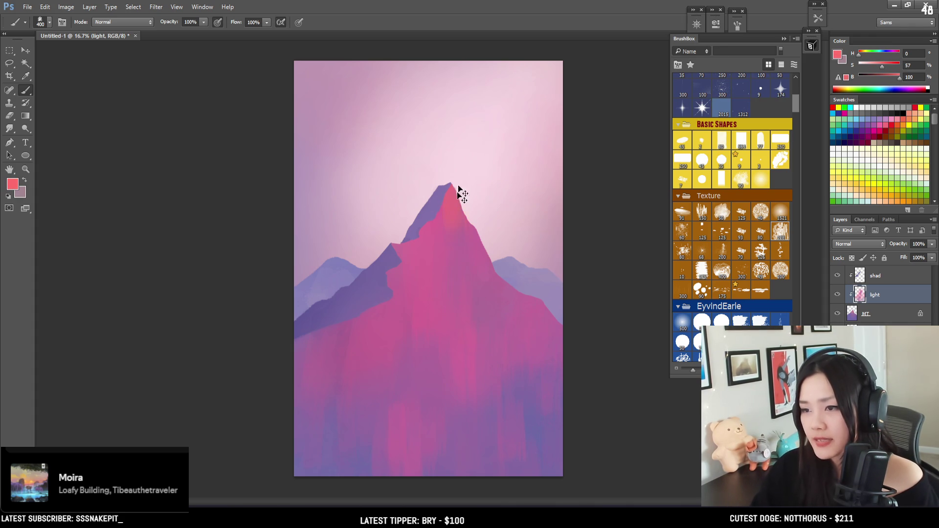
{"action": "key", "text": "bracketright"}
{"action": "key", "text": "bracketright"}
{"action": "key", "text": "bracketright"}
{"action": "left_click", "coordinate": [899, 78]}
{"action": "left_click_drag", "start_coordinate": [867, 55], "coordinate": [895, 56]}
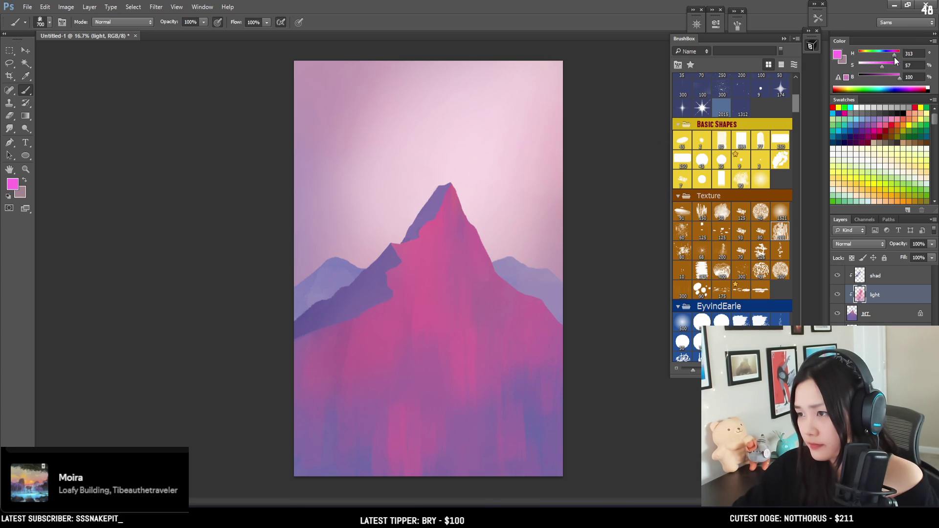
{"action": "key", "text": "bracketleft"}
{"action": "key", "text": "bracketright"}
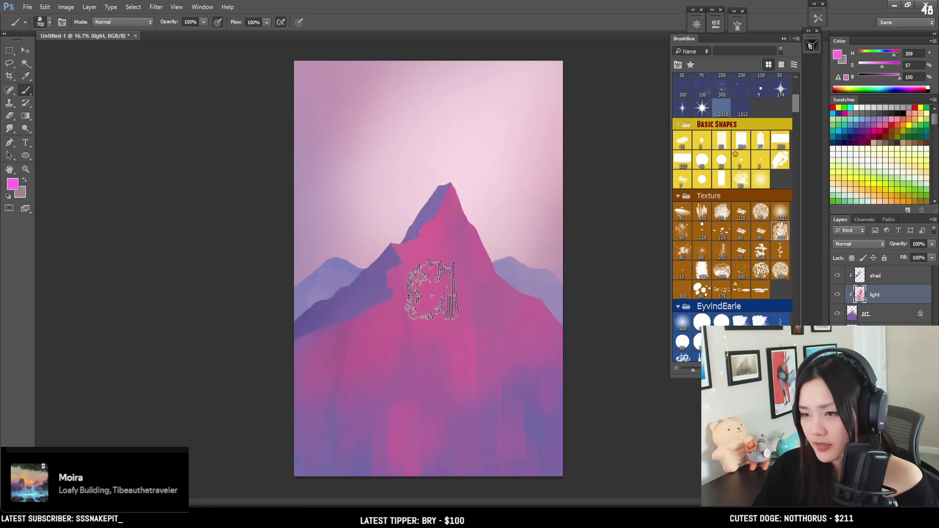
Test pink and purple strokes at the lower left, undoing both, after sampling muted mountain tones
{"action": "left_click_drag", "start_coordinate": [349, 333], "coordinate": [349, 421]}
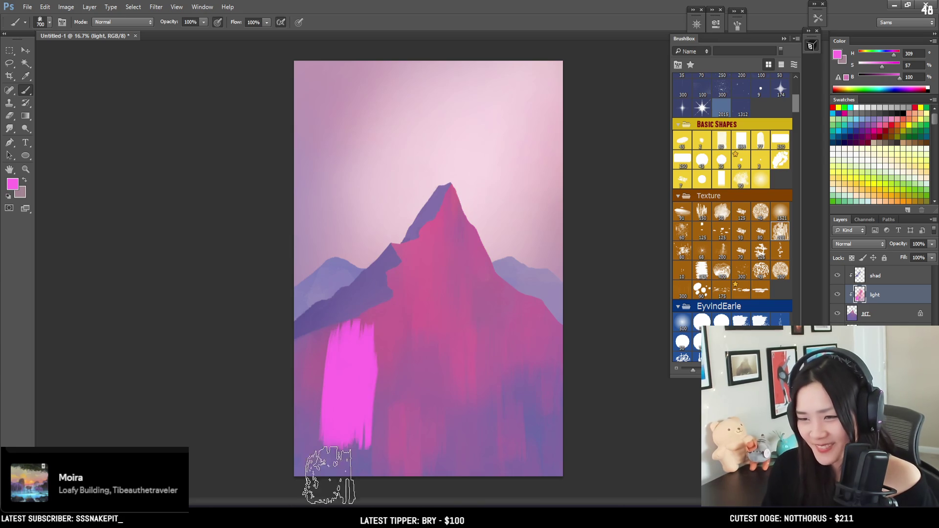
{"action": "key", "text": "ctrl+z"}
{"action": "key", "text": "bracketright"}
{"action": "key", "text": "bracketright"}
{"action": "key", "text": "bracketright"}
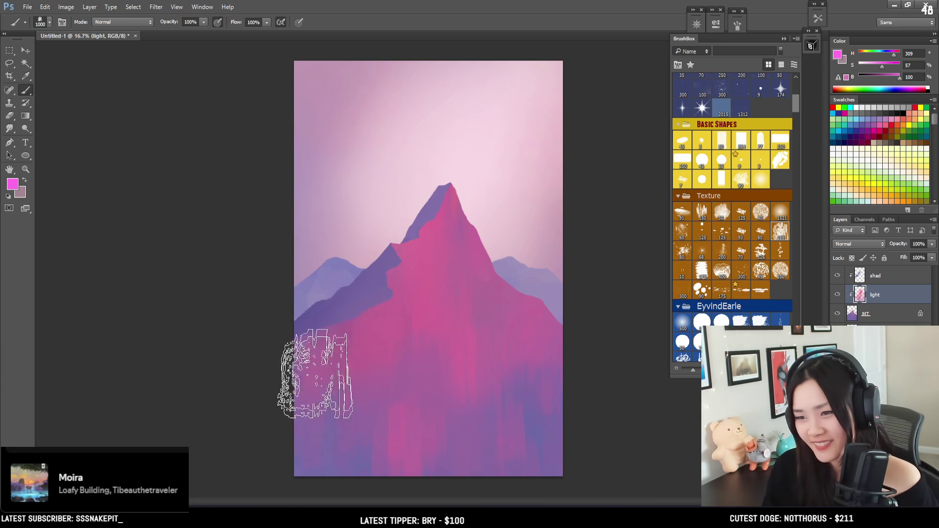
{"action": "key", "text": "bracketleft"}
{"action": "key", "text": "bracketleft"}
{"action": "key", "text": "bracketleft"}
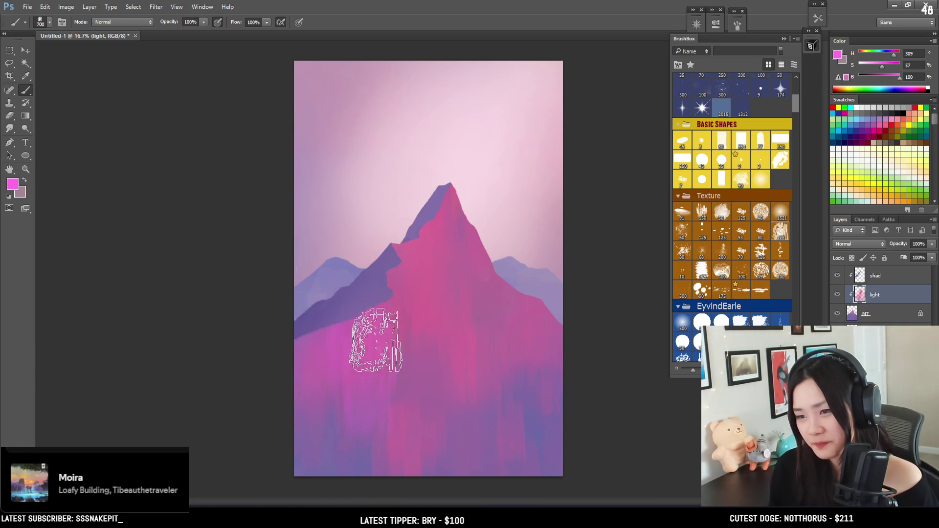
{"action": "left_click", "coordinate": [410, 350], "text": "alt"}
{"action": "key", "text": "bracketleft"}
{"action": "key", "text": "bracketleft"}
{"action": "key", "text": "bracketleft"}
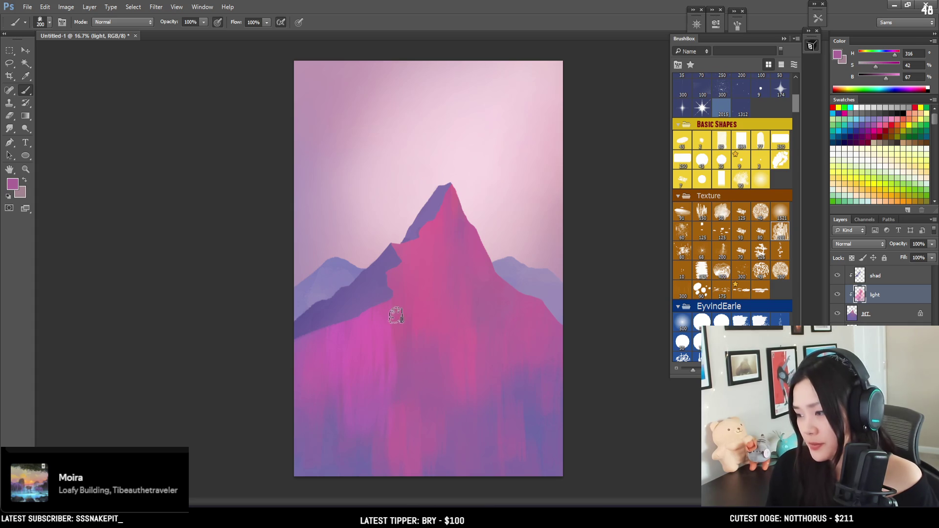
{"action": "key", "text": "bracketleft"}
{"action": "key", "text": "bracketleft"}
{"action": "key", "text": "bracketleft"}
{"action": "key", "text": "bracketright"}
{"action": "key", "text": "bracketright"}
{"action": "key", "text": "bracketright"}
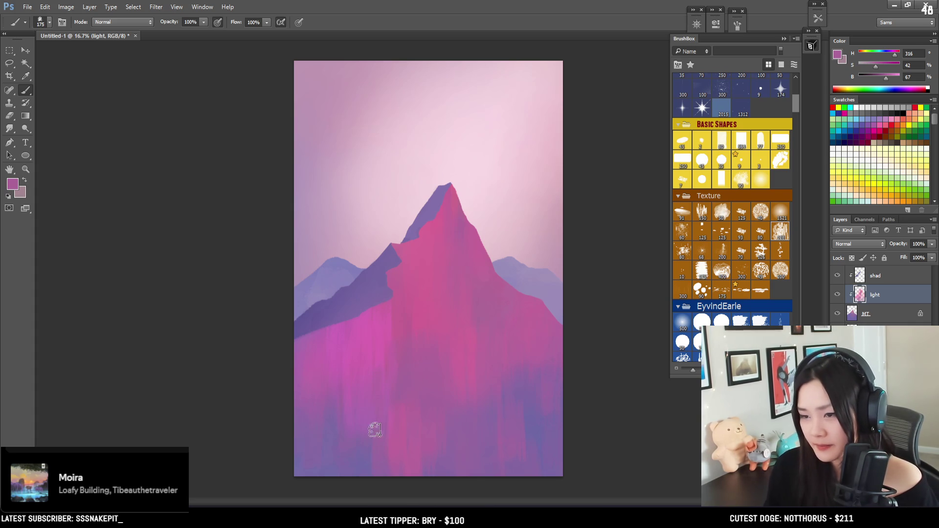
{"action": "left_click", "coordinate": [341, 448], "text": "alt"}
{"action": "key", "text": "bracketright"}
{"action": "key", "text": "bracketright"}
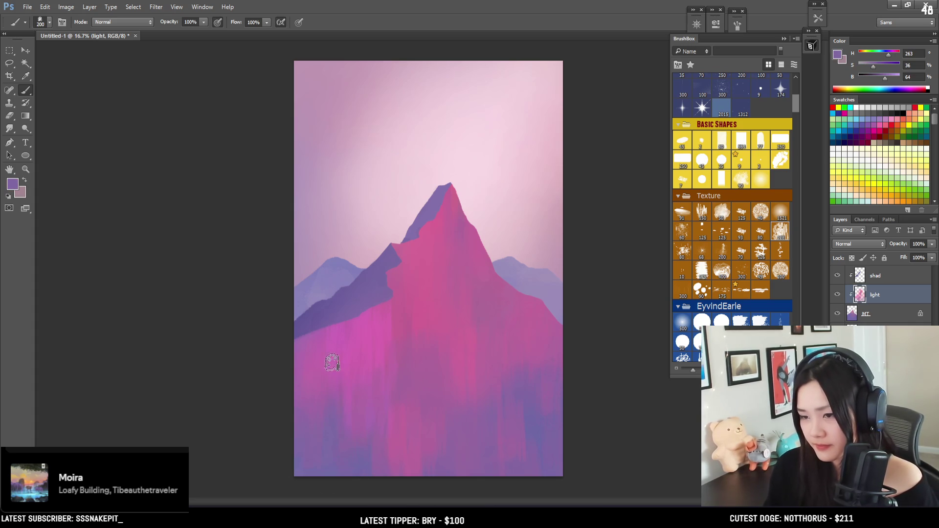
{"action": "left_click_drag", "start_coordinate": [312, 396], "coordinate": [312, 357]}
{"action": "key", "text": "ctrl+z"}
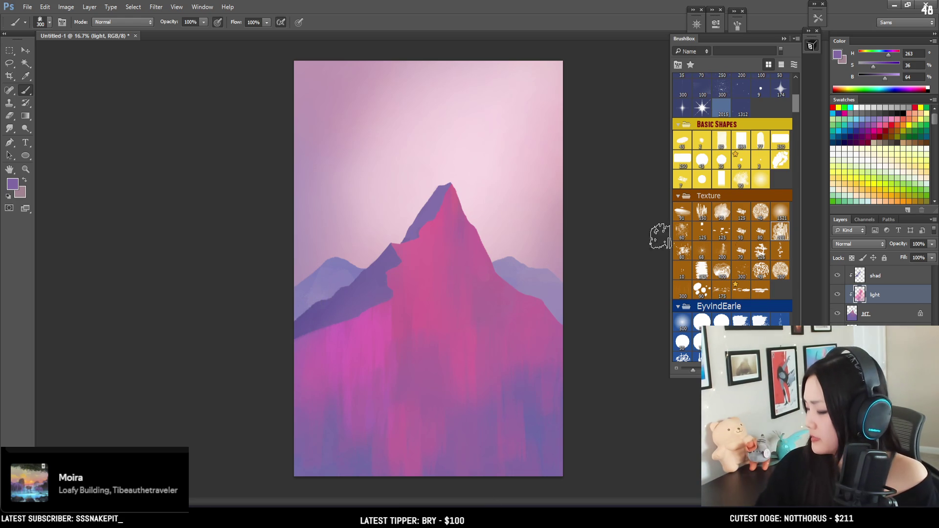
{"action": "left_click", "coordinate": [838, 275]}
Make the shad layer active and sample purples from the shadow face
{"action": "left_click", "coordinate": [837, 275]}
{"action": "left_click", "coordinate": [870, 277]}
{"action": "left_click", "coordinate": [344, 304], "text": "alt"}
{"action": "key", "text": "bracketleft"}
{"action": "key", "text": "bracketleft"}
{"action": "left_click", "coordinate": [324, 301], "text": "alt"}
{"action": "key", "text": "bracketright"}
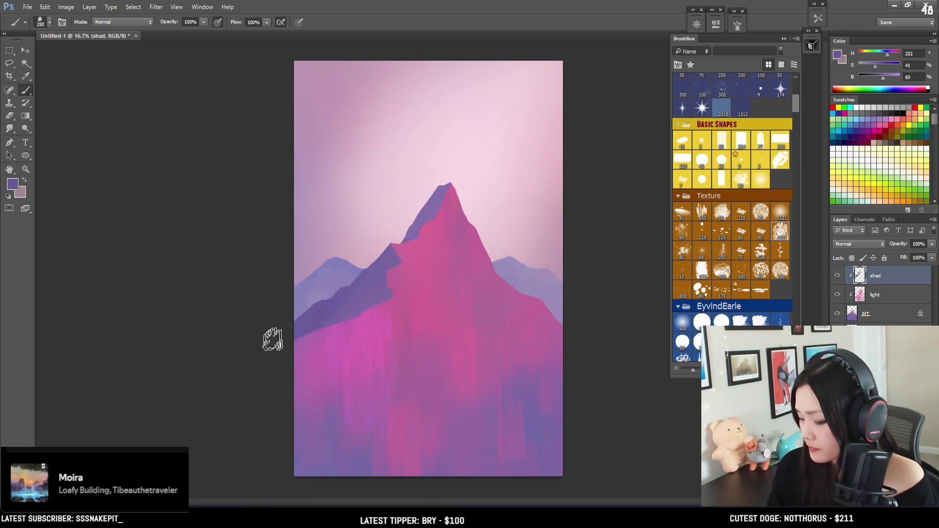
{"action": "key", "text": "bracketleft"}
{"action": "key", "text": "bracketleft"}
{"action": "key", "text": "bracketleft"}
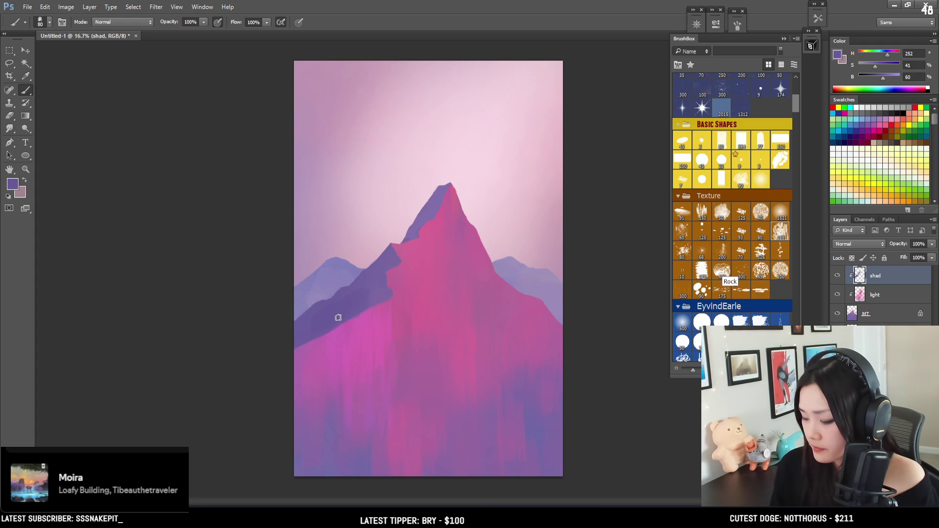
{"action": "left_click", "coordinate": [374, 300], "text": "alt"}
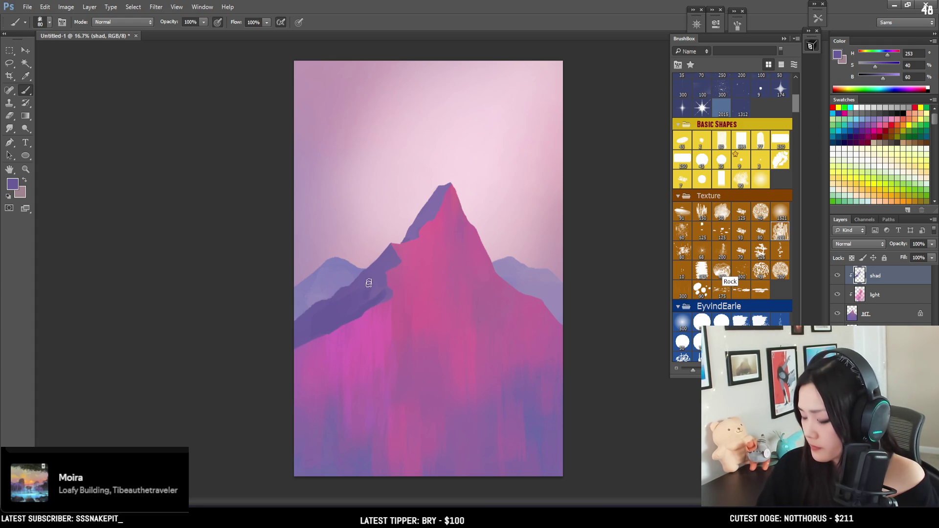
Load the Rock texture brush and lock the shad layer's transparency
{"action": "left_click", "coordinate": [741, 289]}
{"action": "left_click", "coordinate": [853, 257]}
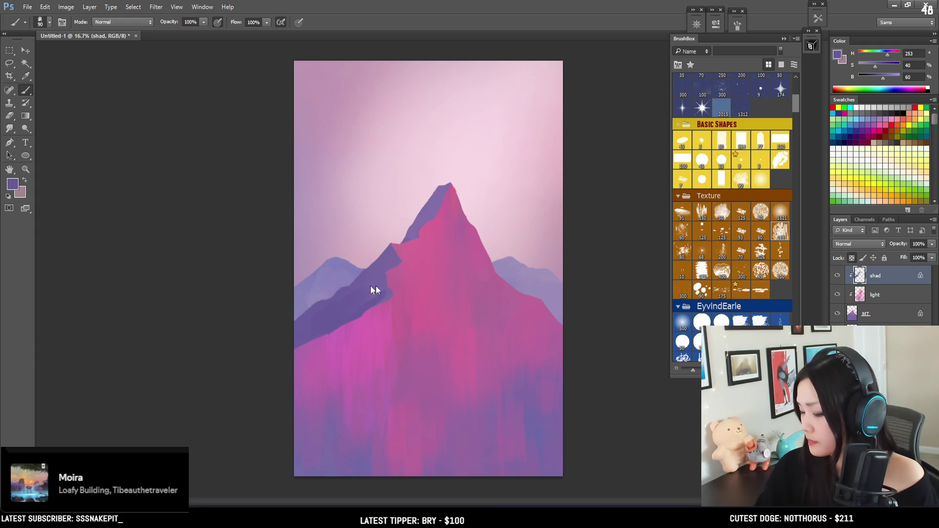
{"action": "key", "text": "bracketright"}
{"action": "key", "text": "bracketright"}
{"action": "key", "text": "bracketright"}
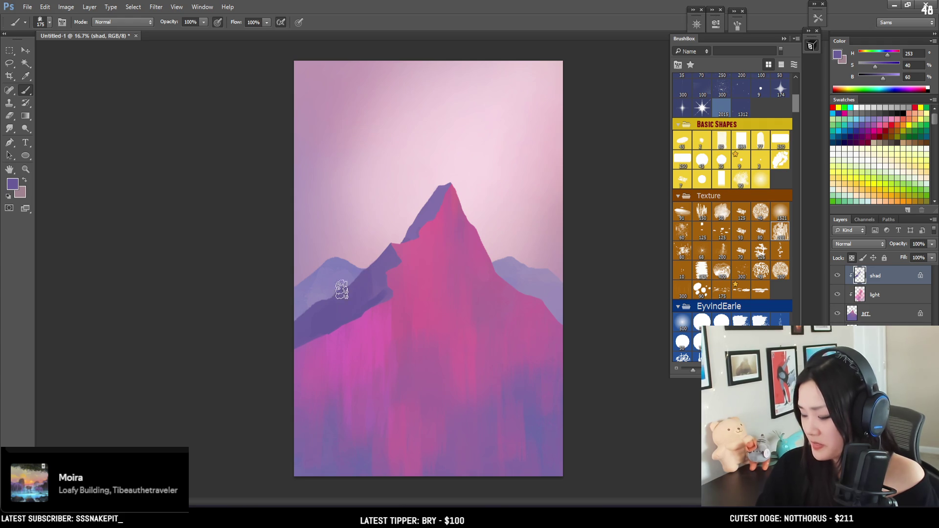
{"action": "key", "text": "bracketright"}
Paint rocky texture on the shadow ridge, ending on a purple at H 257, S 37, B 65
{"action": "left_click", "coordinate": [441, 196], "text": "alt"}
{"action": "key", "text": "bracketright"}
{"action": "left_click", "coordinate": [891, 85]}
{"action": "key", "text": "bracketright"}
{"action": "key", "text": "bracketright"}
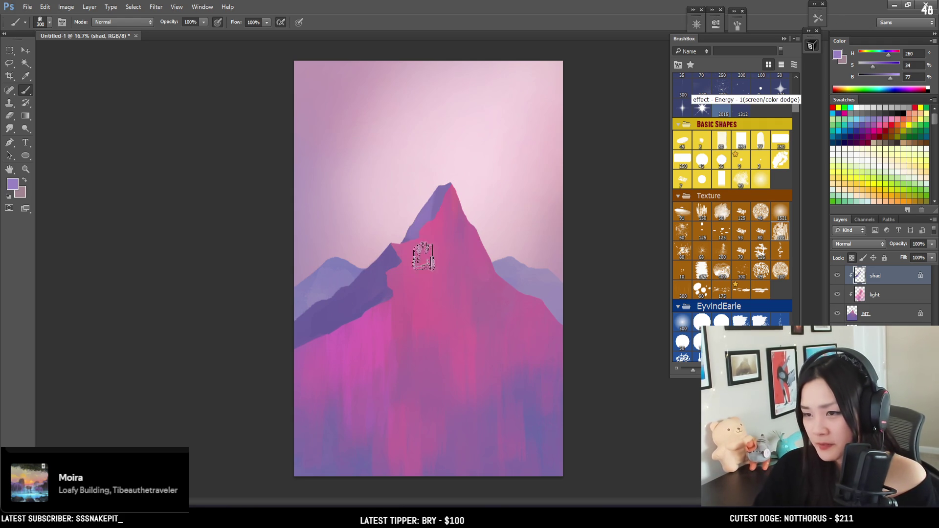
{"action": "key", "text": "bracketright"}
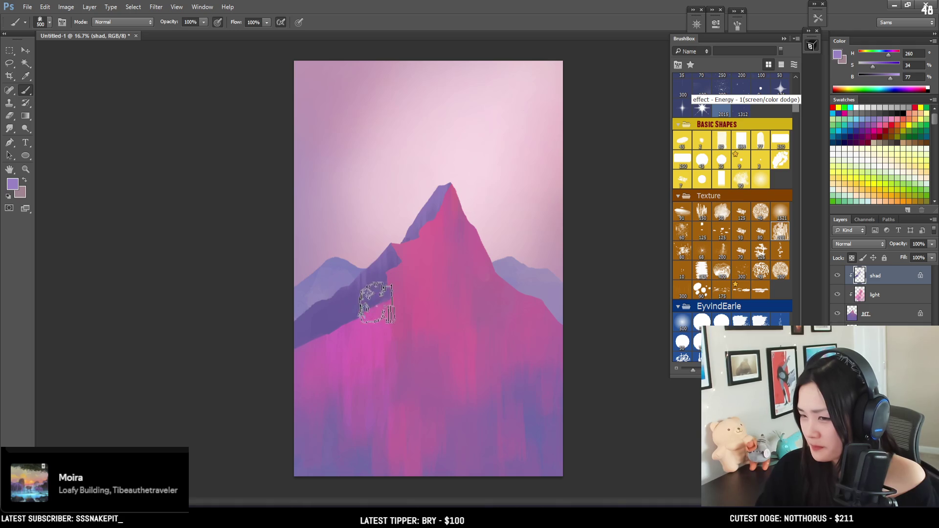
{"action": "left_click", "coordinate": [357, 293], "text": "alt"}
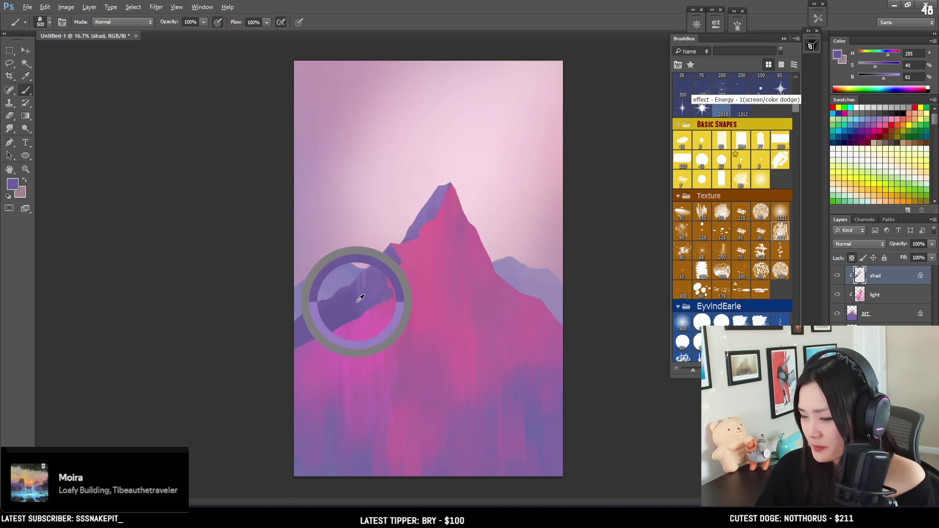
{"action": "key", "text": "bracketleft"}
{"action": "left_click", "coordinate": [359, 274], "text": "alt"}
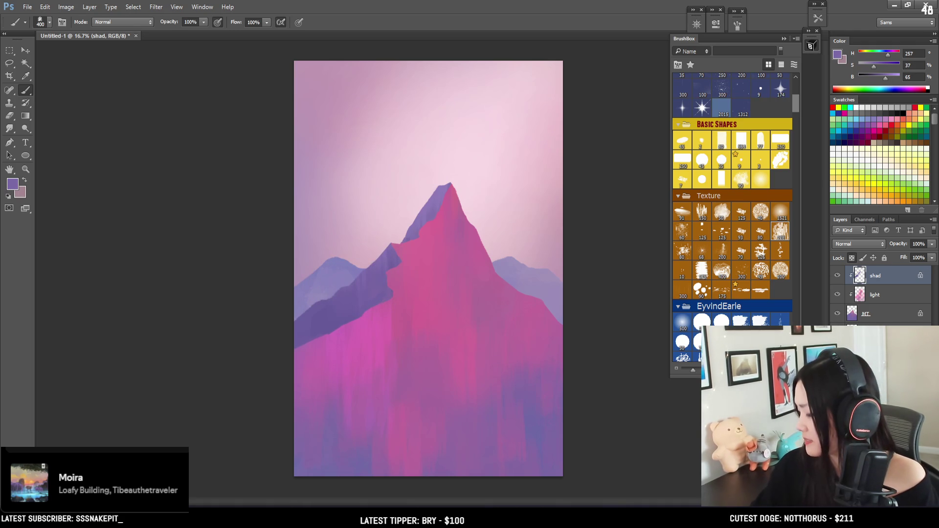
{"action": "left_click", "coordinate": [880, 332]}
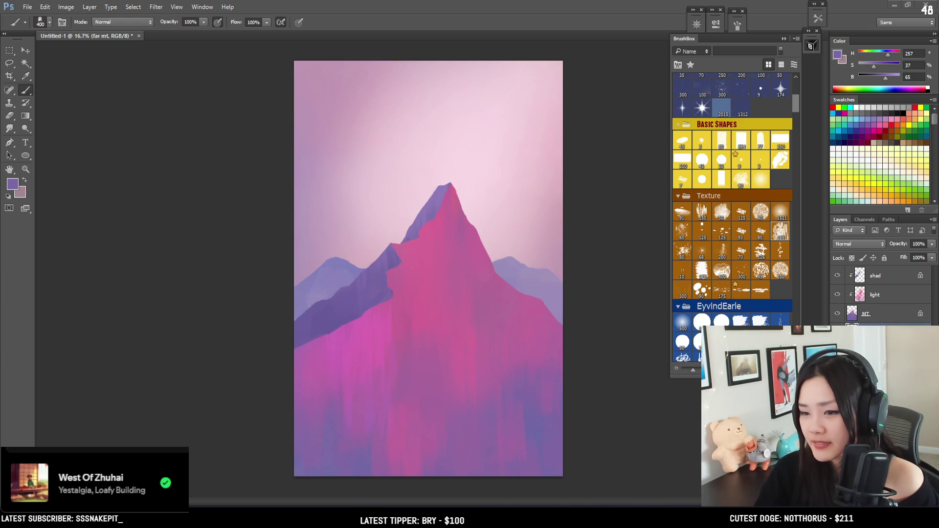
Switch to the Steam library page for the Heroes of Might and Magic: Olden Era demo
{"action": "key", "text": "alt+Tab"}
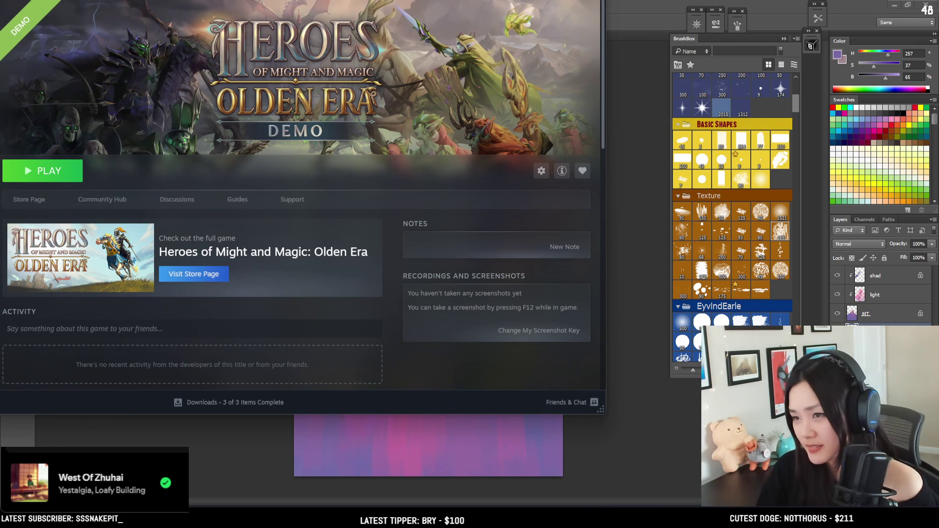
Minimize the Steam window with Win+Down to reveal the Photoshop painting
{"action": "key", "text": "super+Down"}
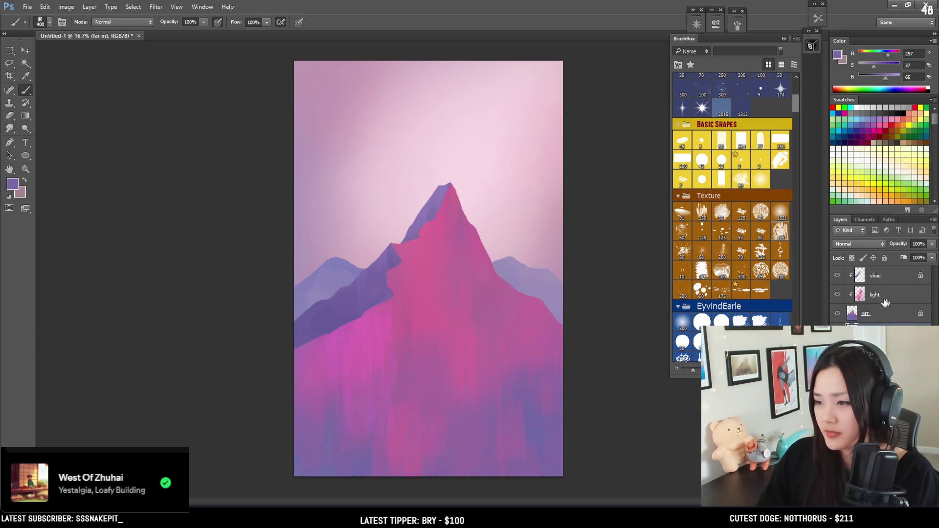
Squash the far mt layer vertically with Free Transform, lowering the distant mountains
{"action": "key", "text": "ctrl+t"}
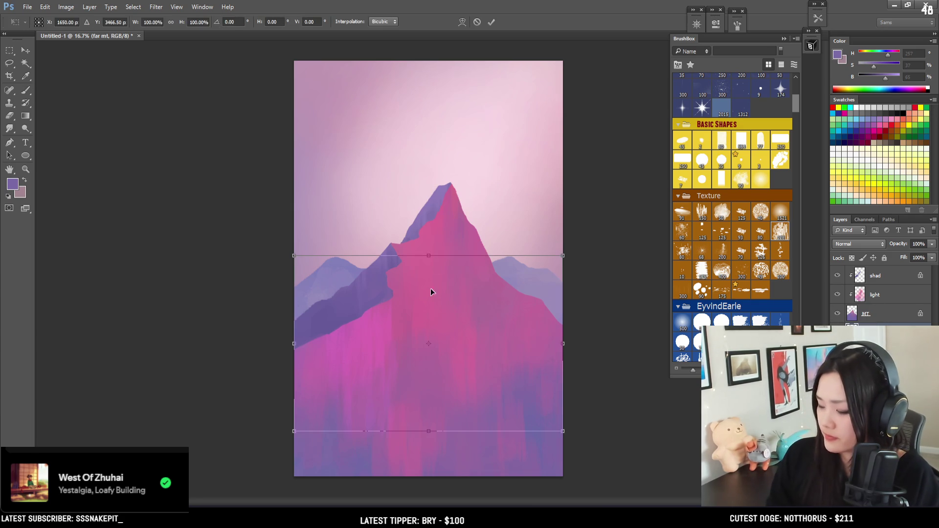
{"action": "left_click_drag", "start_coordinate": [430, 255], "coordinate": [430, 278]}
{"action": "left_click_drag", "start_coordinate": [499, 335], "coordinate": [504, 313]}
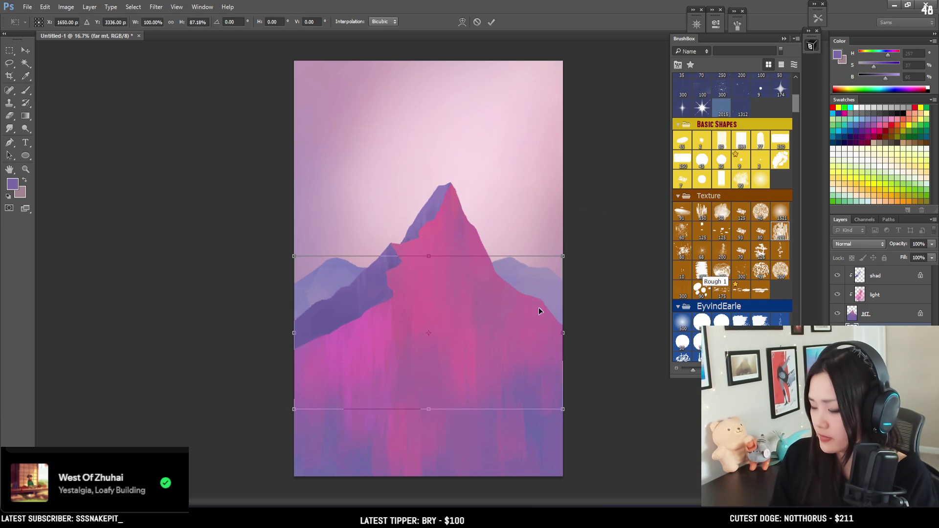
{"action": "key", "text": "Return"}
Start erasing the far-mountain edges, trying and undoing a dark stroke on the right ridge
{"action": "key", "text": "e"}
{"action": "key", "text": "bracketright"}
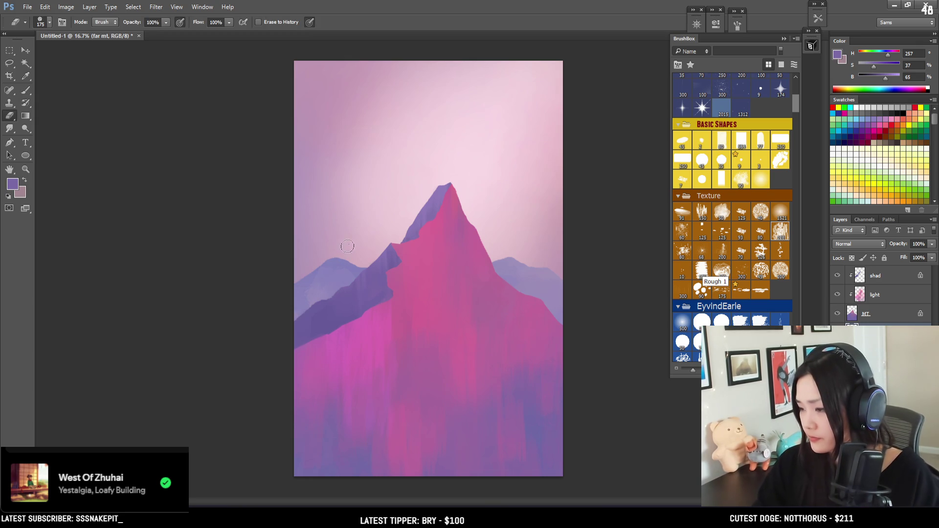
{"action": "key", "text": "bracketleft"}
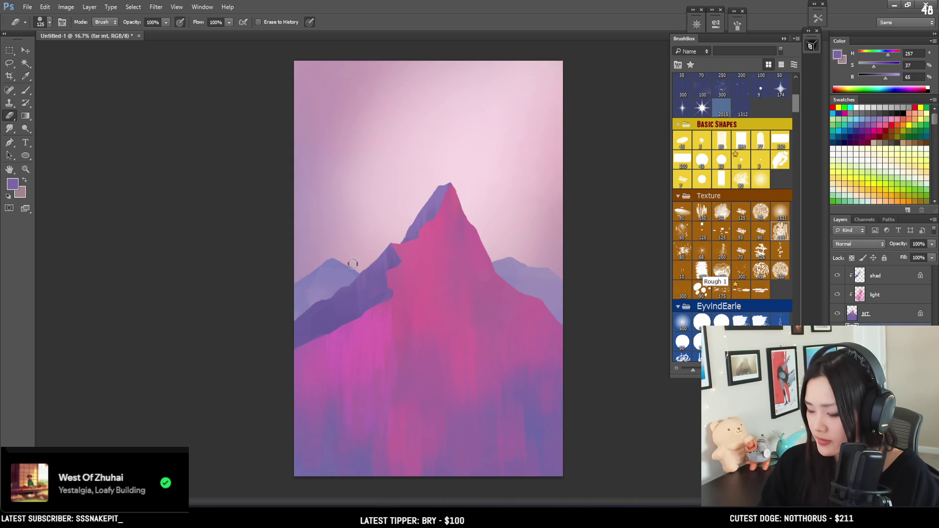
{"action": "key", "text": "b"}
{"action": "left_click_drag", "start_coordinate": [517, 252], "coordinate": [472, 259]}
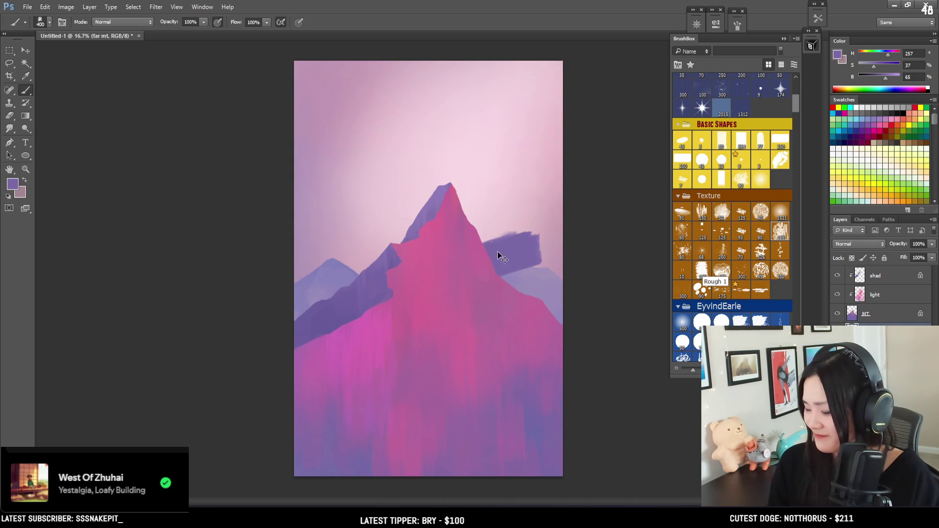
{"action": "key", "text": "ctrl+z"}
{"action": "key", "text": "e"}
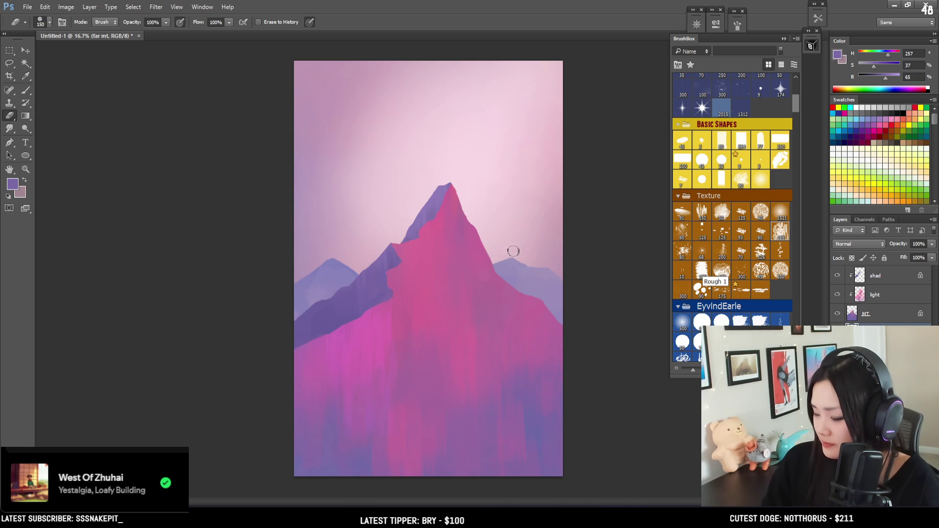
Trim the far-mountain silhouette with the eraser at varying sizes
{"action": "key", "text": "bracketleft"}
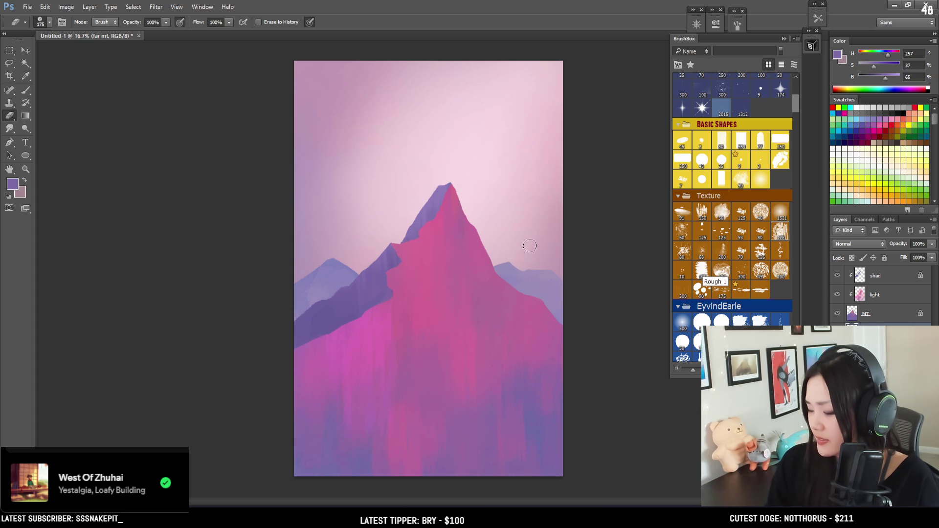
{"action": "key", "text": "bracketright"}
{"action": "key", "text": "bracketright"}
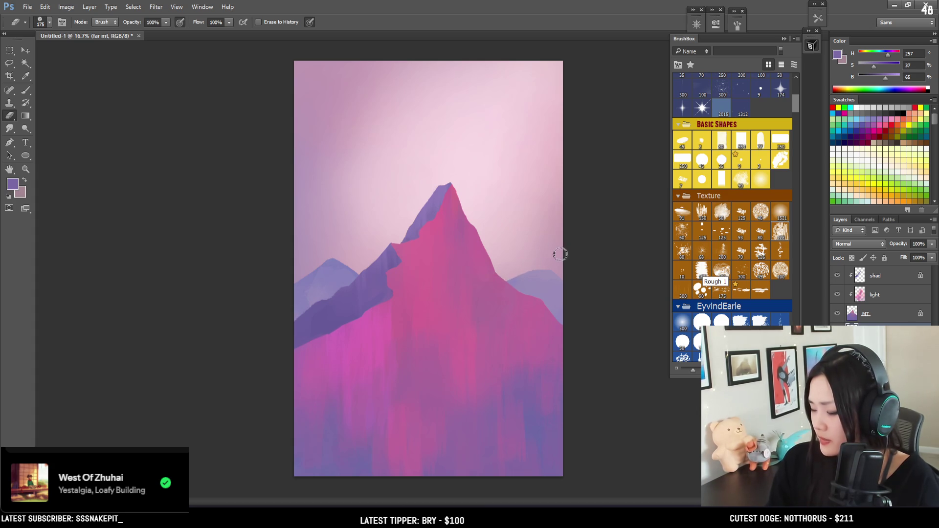
{"action": "key", "text": "bracketright"}
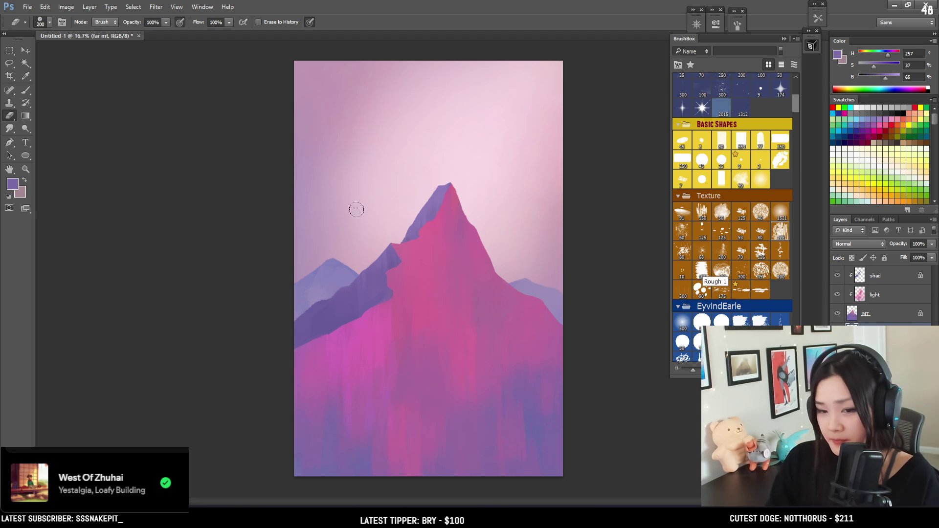
{"action": "key", "text": "bracketright"}
{"action": "key", "text": "bracketright"}
{"action": "key", "text": "bracketright"}
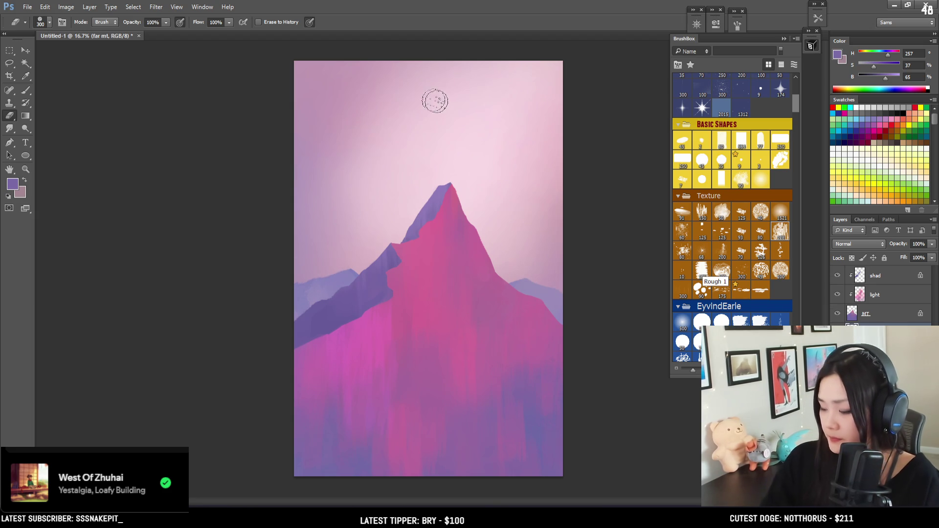
{"action": "key", "text": "bracketleft"}
{"action": "key", "text": "bracketleft"}
{"action": "key", "text": "bracketleft"}
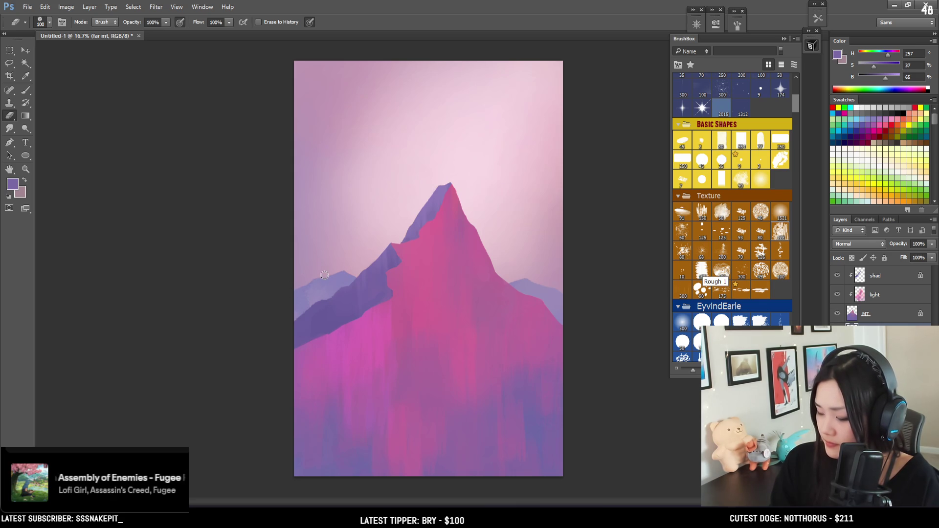
{"action": "key", "text": "bracketleft"}
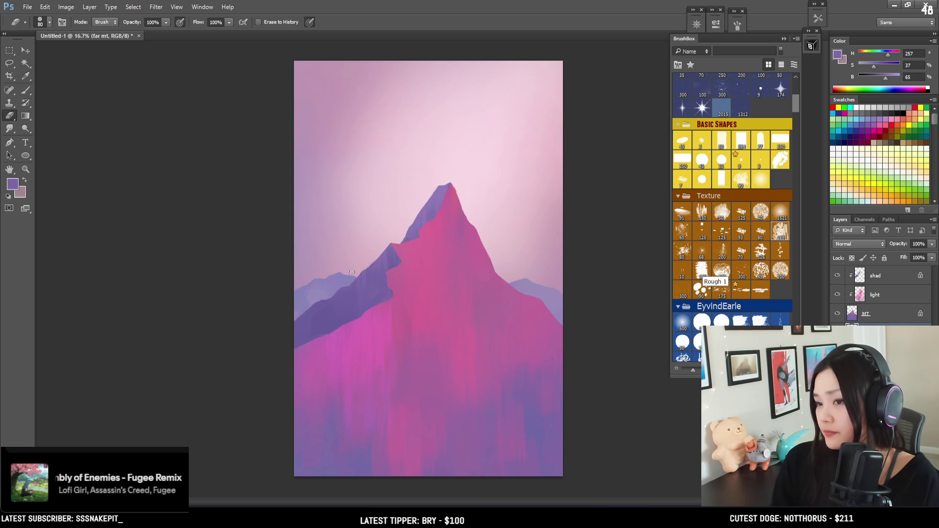
{"action": "key", "text": "bracketright"}
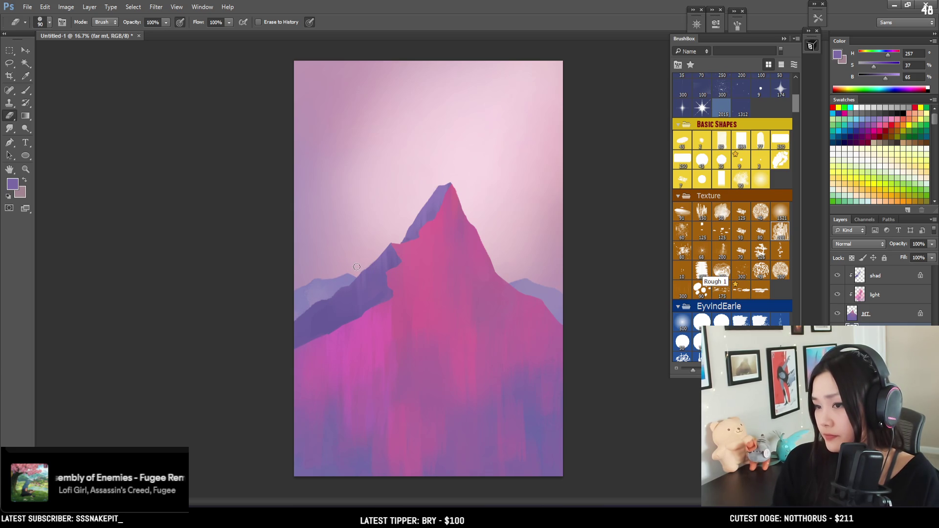
{"action": "key", "text": "bracketright"}
{"action": "key", "text": "bracketright"}
{"action": "key", "text": "bracketright"}
{"action": "key", "text": "bracketleft"}
{"action": "key", "text": "bracketleft"}
{"action": "key", "text": "bracketleft"}
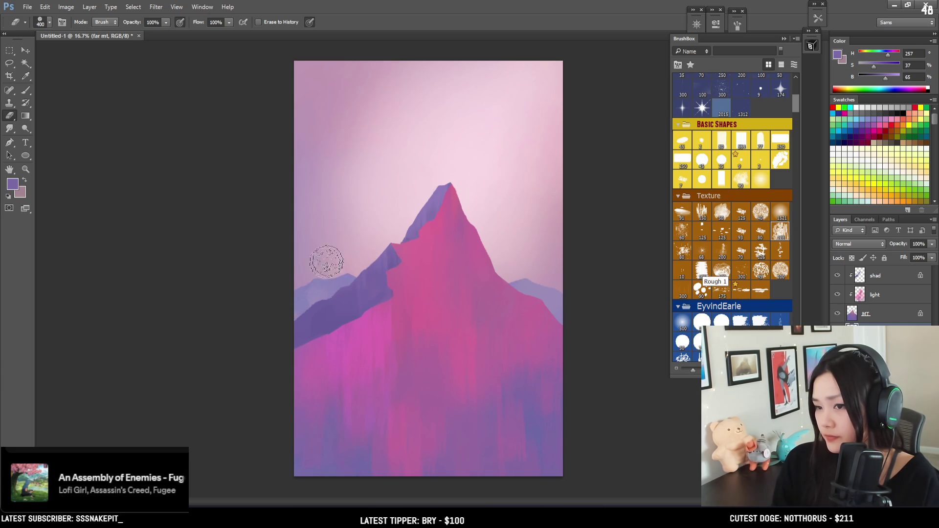
Sample a pale lilac (H 254, S 26, B 73) and add a new empty layer
{"action": "key", "text": "b"}
{"action": "left_click", "coordinate": [316, 288], "text": "alt"}
{"action": "key", "text": "bracketleft"}
{"action": "key", "text": "bracketleft"}
{"action": "key", "text": "bracketleft"}
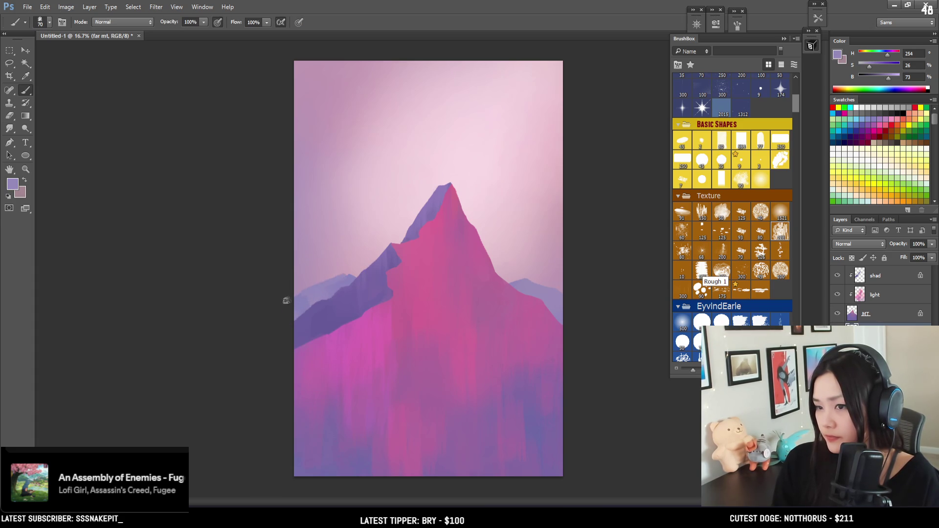
{"action": "key", "text": "e"}
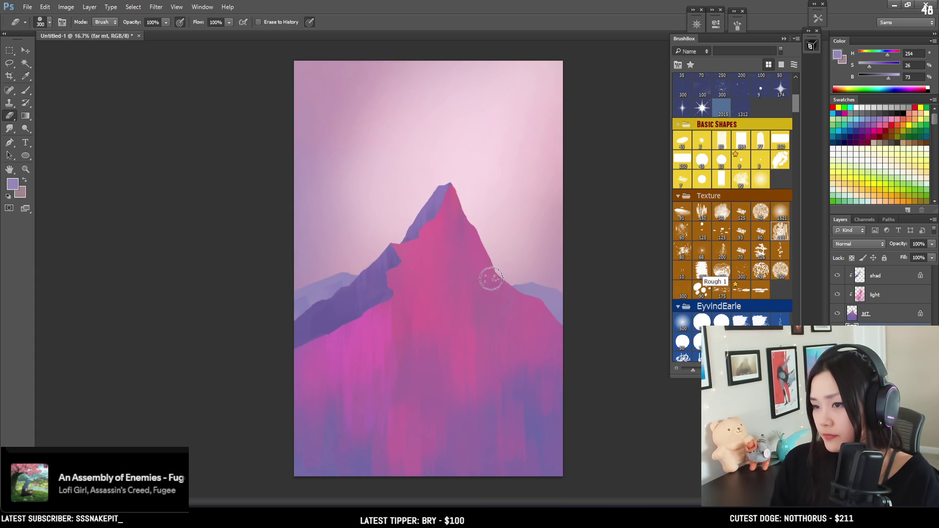
{"action": "key", "text": "b"}
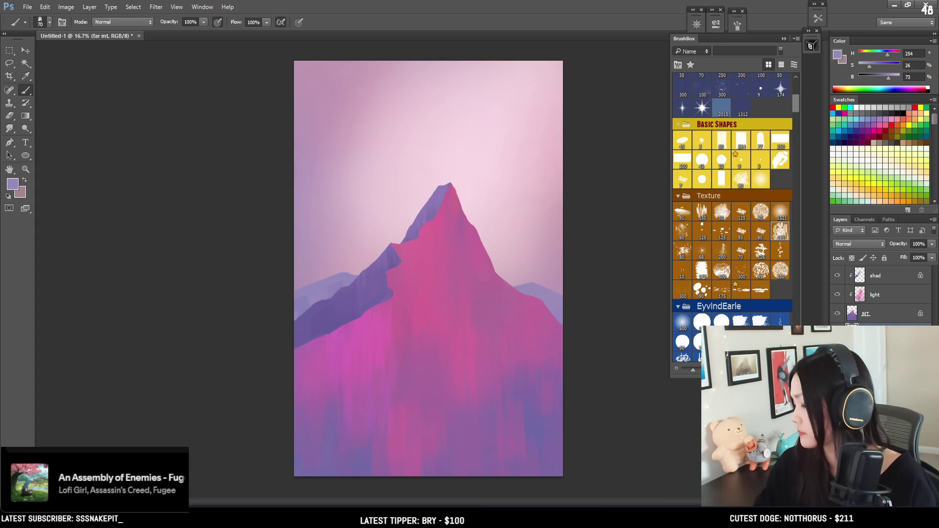
{"action": "key", "text": "ctrl+shift+alt+n"}
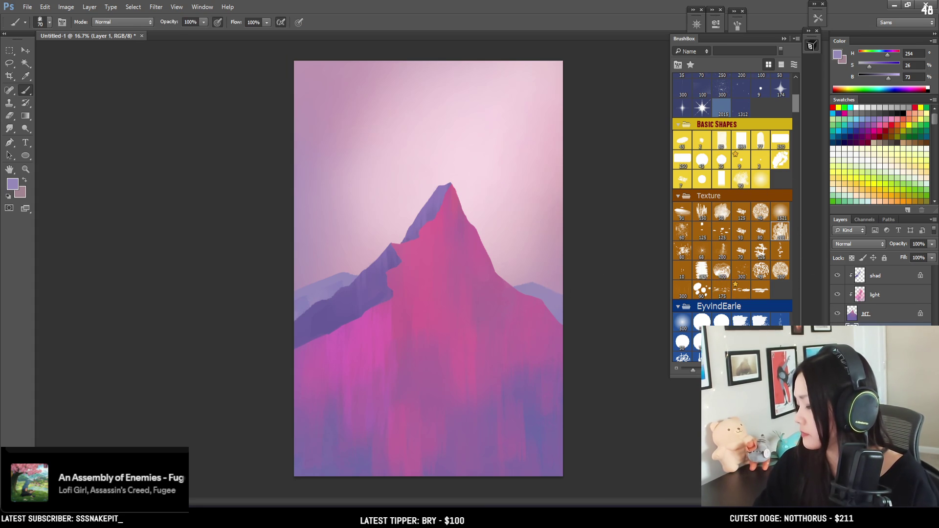
Name the layer 'c', load a spray texture brush, and set a bright pink (H 318, S 53, B 92)
{"action": "type", "text": "c"}
{"action": "key", "text": "Return"}
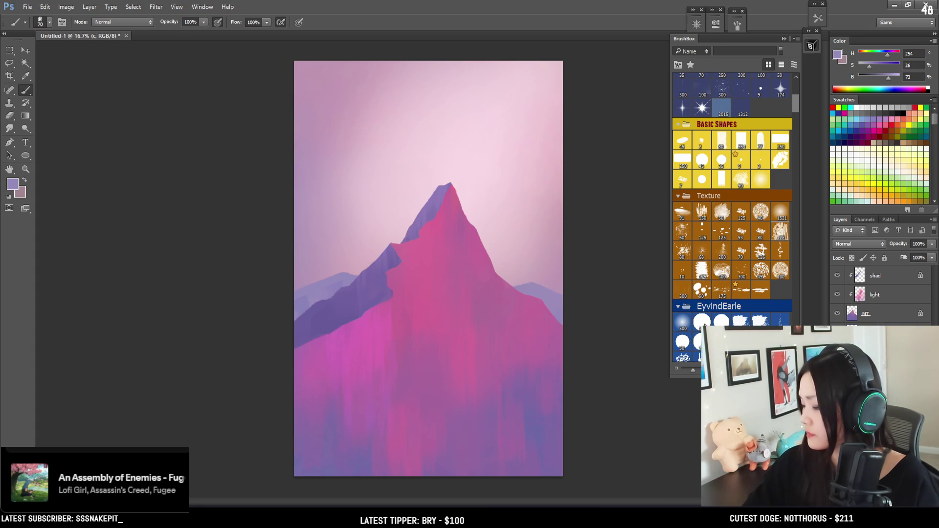
{"action": "left_click", "coordinate": [739, 182]}
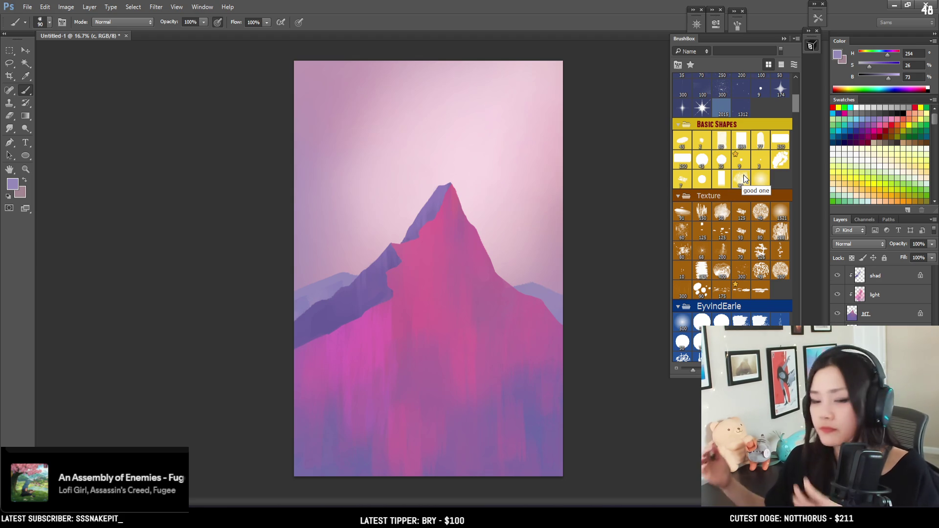
{"action": "key", "text": "bracketright"}
{"action": "key", "text": "bracketright"}
{"action": "key", "text": "bracketright"}
{"action": "key", "text": "bracketright"}
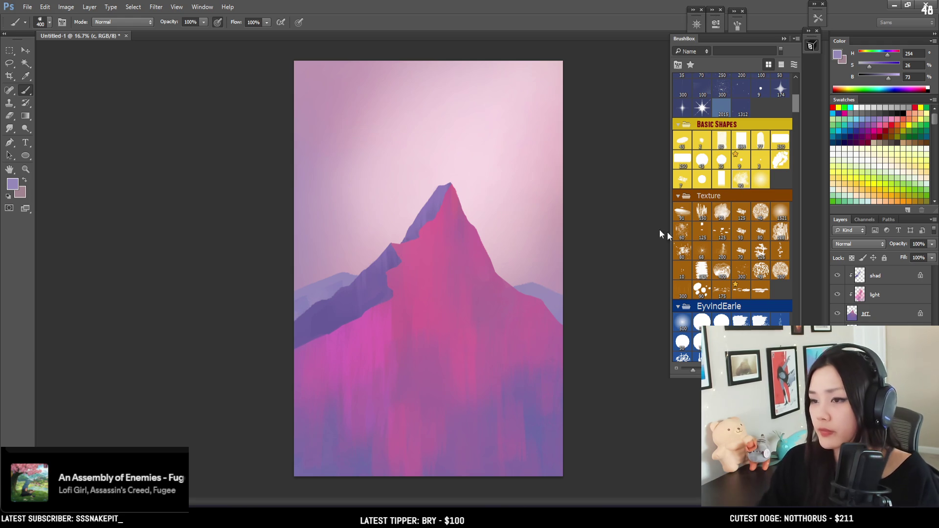
{"action": "left_click", "coordinate": [357, 336], "text": "alt"}
{"action": "key", "text": "bracketright"}
{"action": "key", "text": "bracketright"}
{"action": "left_click_drag", "start_coordinate": [890, 81], "coordinate": [895, 82]}
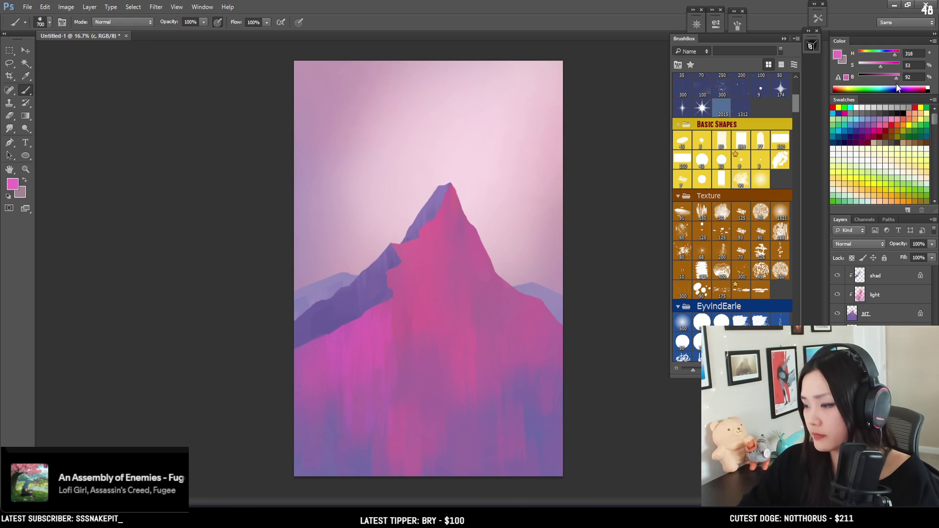
Try pink streaks above the peak and at the left sky edge, undoing them
{"action": "key", "text": "bracketleft"}
{"action": "key", "text": "bracketleft"}
{"action": "mouse_move", "coordinate": [521, 178]}
{"action": "left_mouse_down"}
{"action": "mouse_move", "coordinate": [467, 176]}
{"action": "mouse_move", "coordinate": [491, 177]}
{"action": "left_mouse_up"}
{"action": "key", "text": "ctrl+z"}
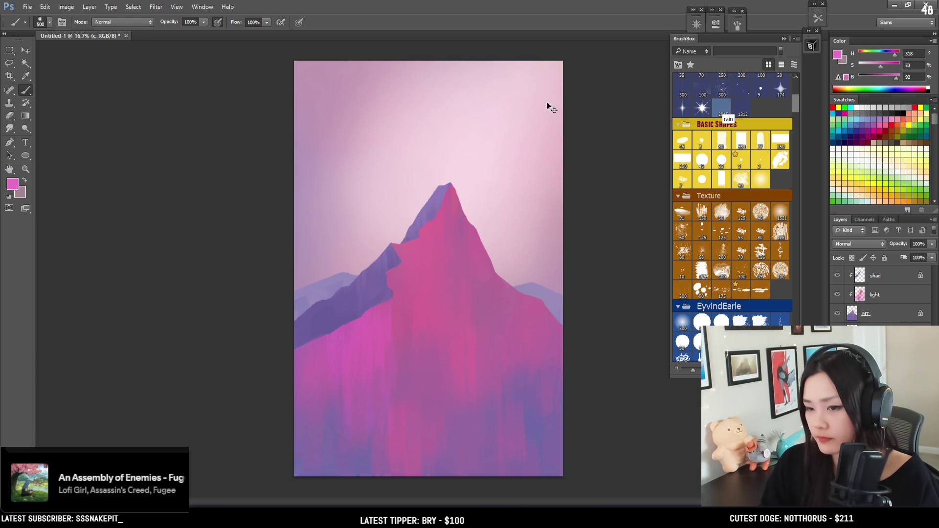
{"action": "key", "text": "bracketleft"}
{"action": "key", "text": "bracketleft"}
{"action": "key", "text": "bracketleft"}
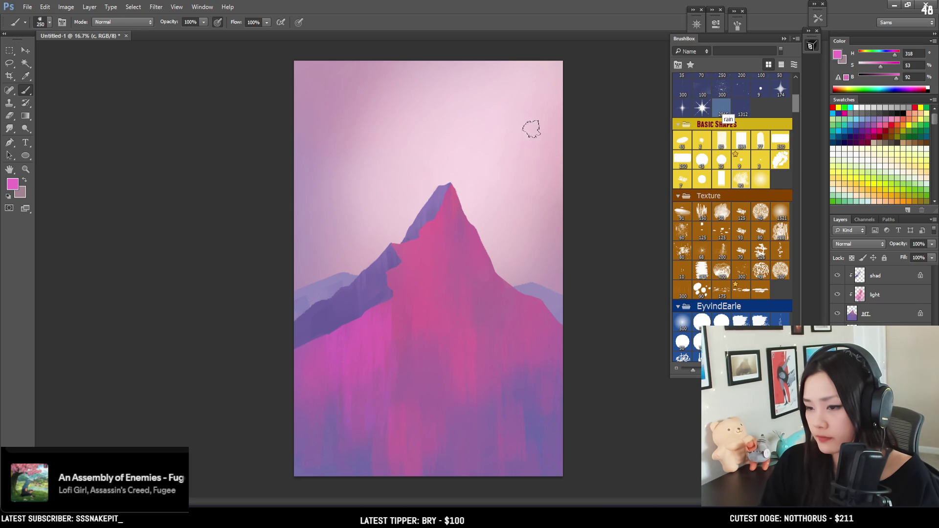
{"action": "mouse_move", "coordinate": [292, 209]}
{"action": "left_mouse_down"}
{"action": "mouse_move", "coordinate": [313, 224]}
{"action": "mouse_move", "coordinate": [303, 202]}
{"action": "mouse_move", "coordinate": [340, 192]}
{"action": "left_mouse_up"}
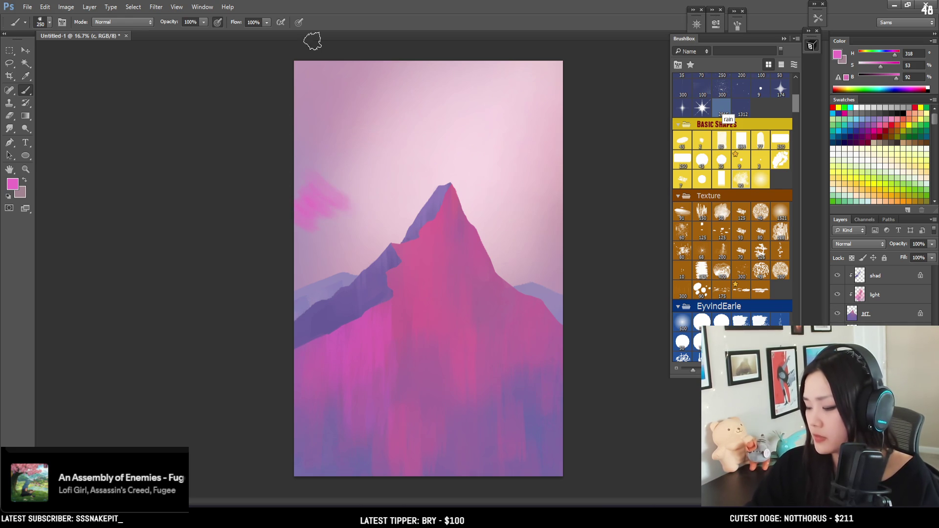
{"action": "key", "text": "ctrl+z"}
Shift the paint to red-pink and paint a diagonal cloud streak in the left sky
{"action": "left_click_drag", "start_coordinate": [895, 53], "coordinate": [901, 53]}
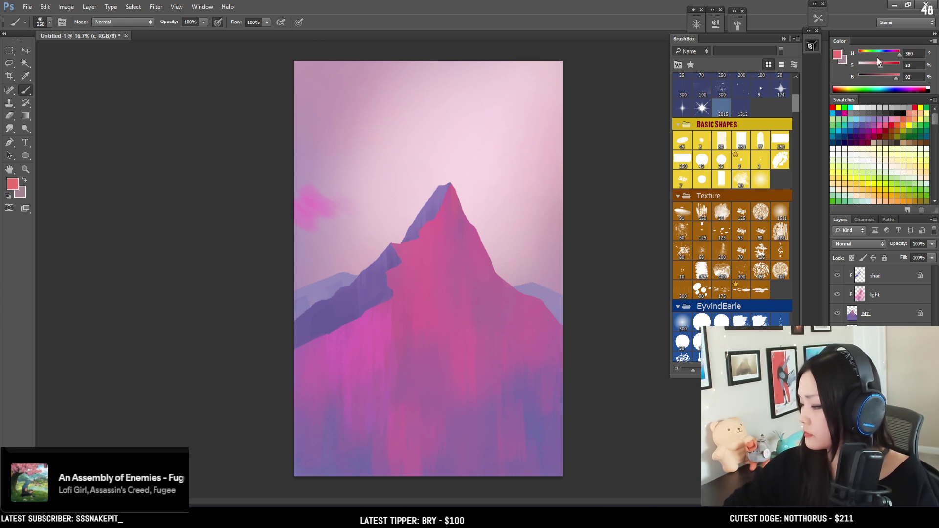
{"action": "left_click_drag", "start_coordinate": [314, 203], "coordinate": [318, 213]}
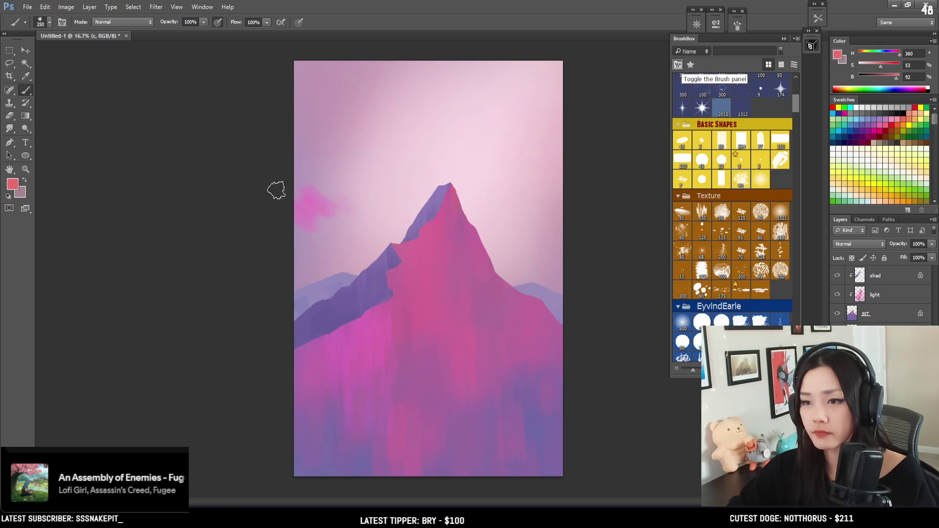
{"action": "mouse_move", "coordinate": [299, 144]}
{"action": "left_mouse_down"}
{"action": "mouse_move", "coordinate": [357, 218]}
{"action": "mouse_move", "coordinate": [319, 172]}
{"action": "left_mouse_up"}
Paint a curved pink streak down the upper-right sky with a smaller brush
{"action": "key", "text": "bracketleft"}
{"action": "key", "text": "bracketleft"}
{"action": "key", "text": "bracketleft"}
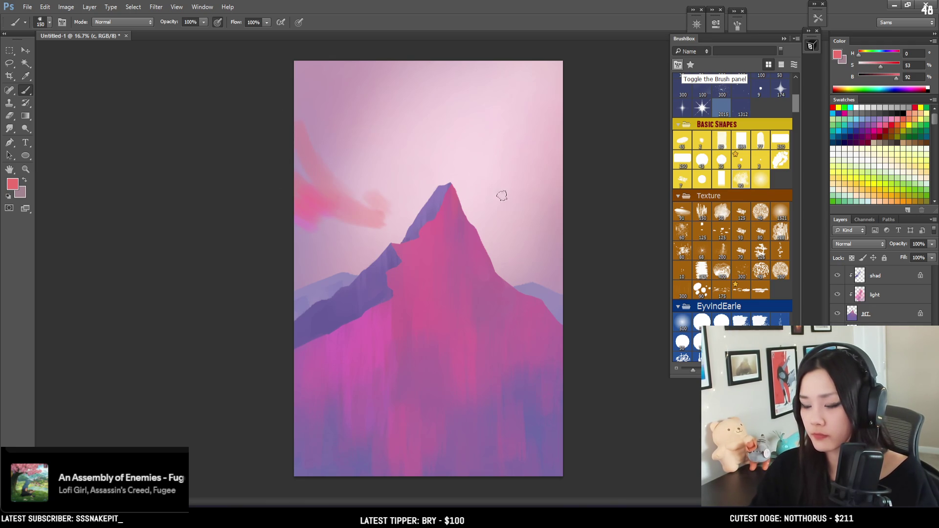
{"action": "left_click_drag", "start_coordinate": [499, 195], "coordinate": [541, 166]}
{"action": "key", "text": "ctrl+z"}
{"action": "left_click_drag", "start_coordinate": [564, 94], "coordinate": [500, 201]}
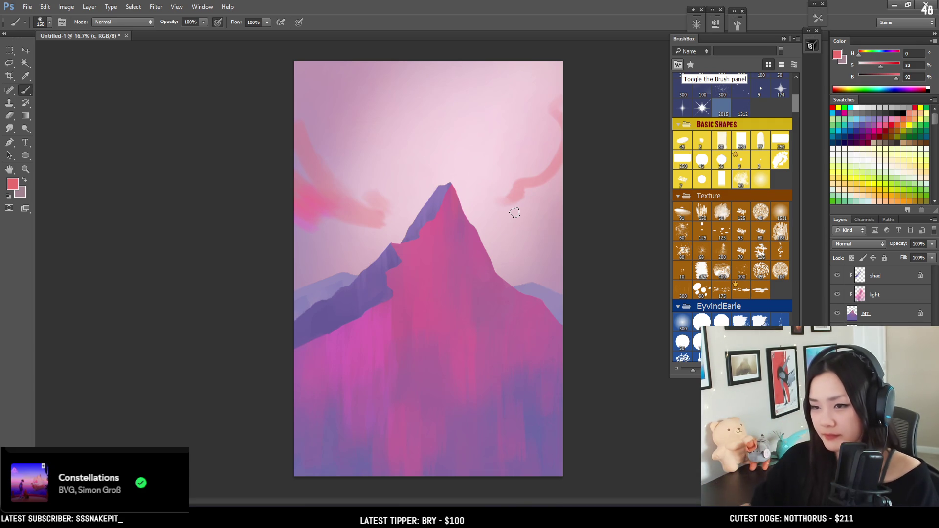
Paint a pink cloud streak from the upper-left clouds toward the peak
{"action": "key", "text": "bracketleft"}
{"action": "key", "text": "bracketleft"}
{"action": "key", "text": "bracketleft"}
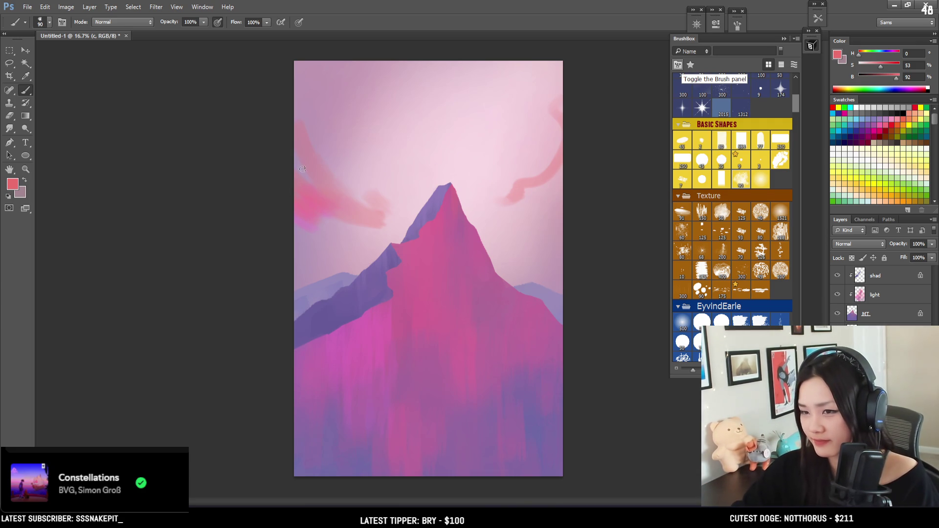
{"action": "key", "text": "bracketright"}
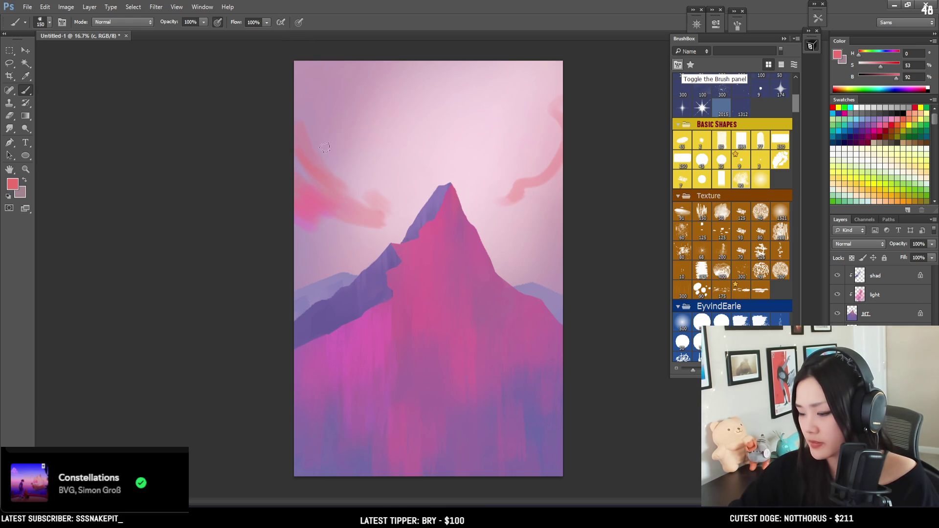
{"action": "left_click_drag", "start_coordinate": [351, 175], "coordinate": [422, 203]}
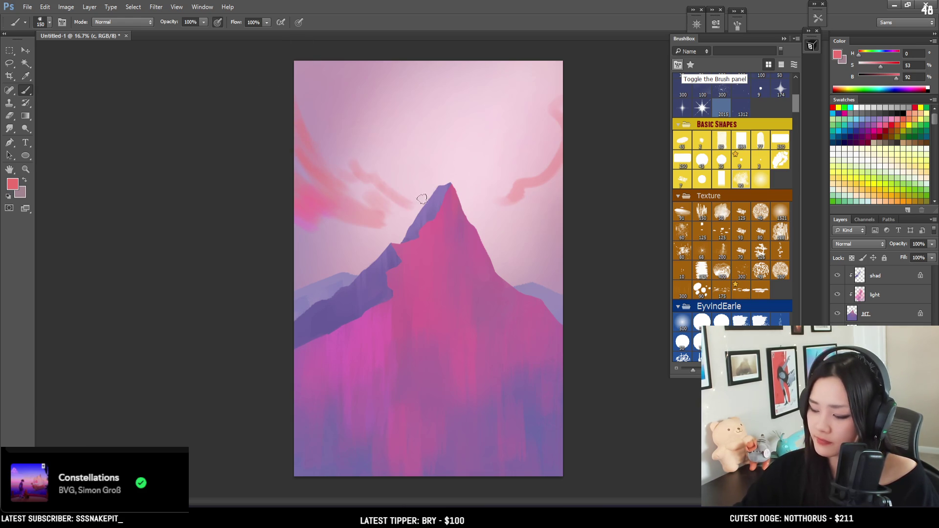
{"action": "key", "text": "e"}
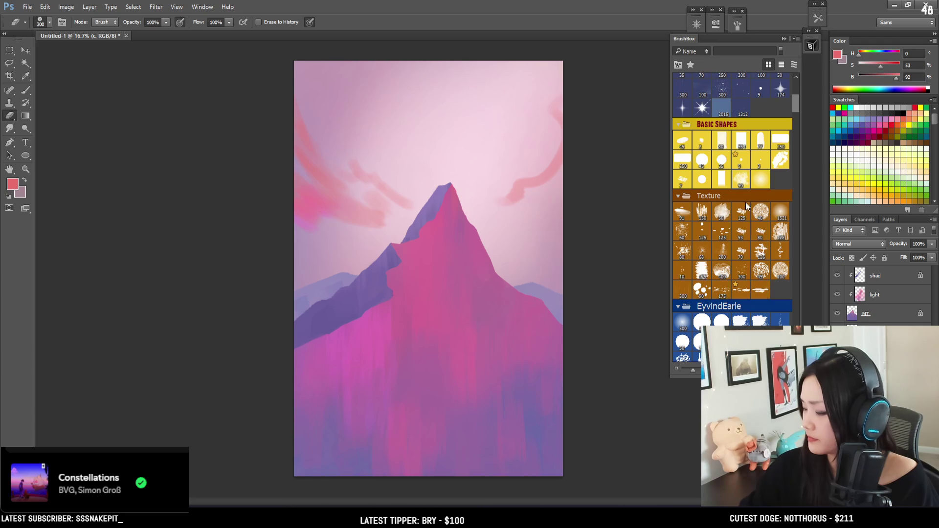
Choose a textured eraser tip and sample the cloud pink as the paint colour
{"action": "left_click", "coordinate": [741, 181]}
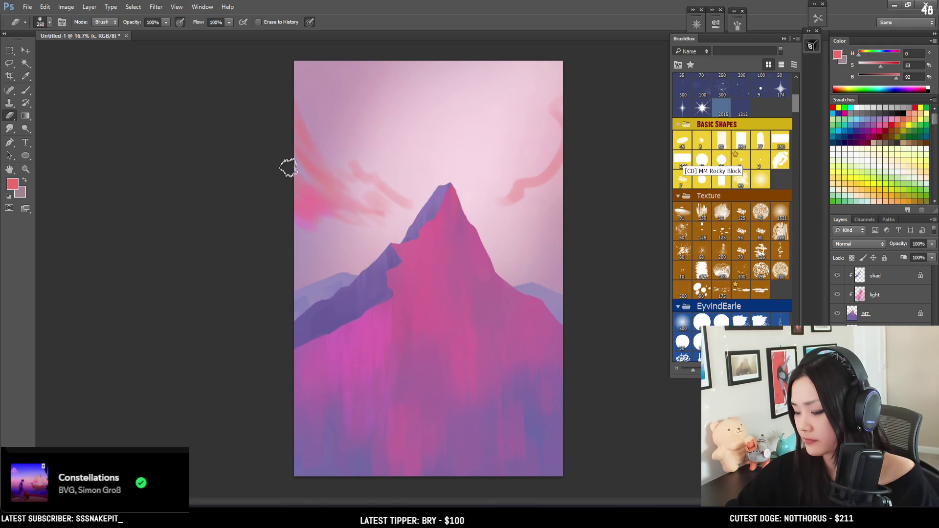
{"action": "key", "text": "b"}
{"action": "left_click", "coordinate": [315, 203], "text": "alt"}
{"action": "key", "text": "bracketleft"}
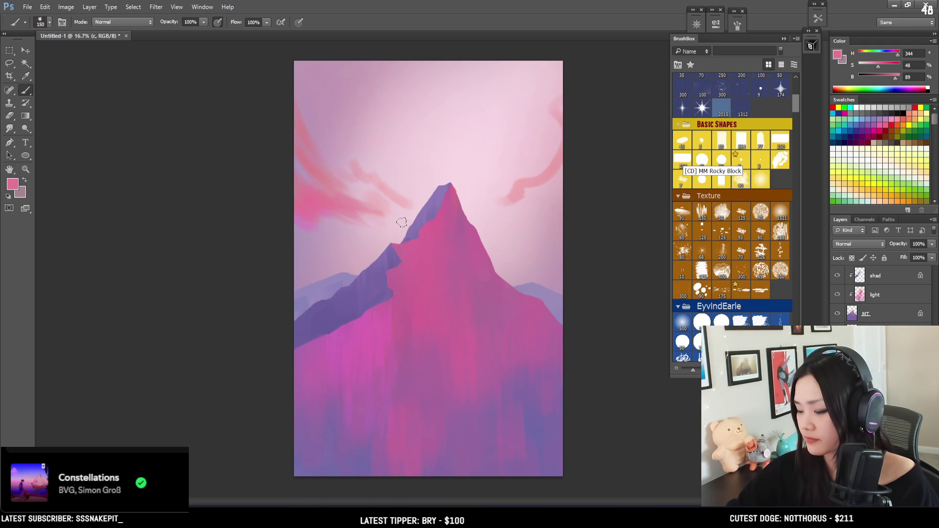
{"action": "key", "text": "bracketleft"}
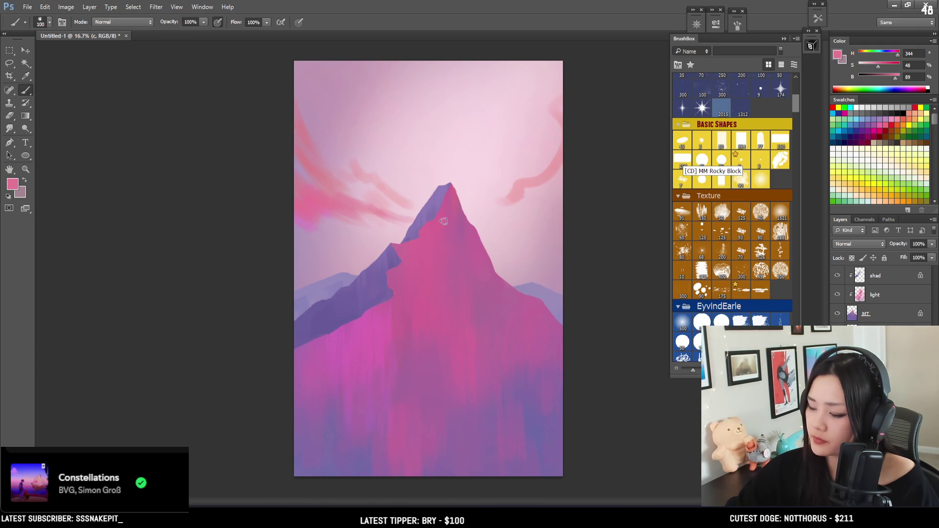
{"action": "key", "text": "e"}
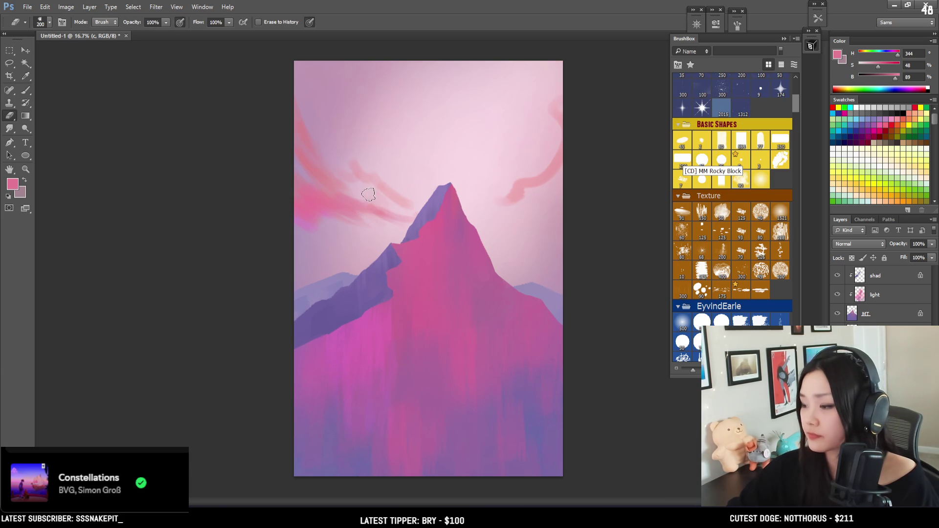
{"action": "key", "text": "bracketleft"}
{"action": "key", "text": "bracketleft"}
{"action": "key", "text": "bracketleft"}
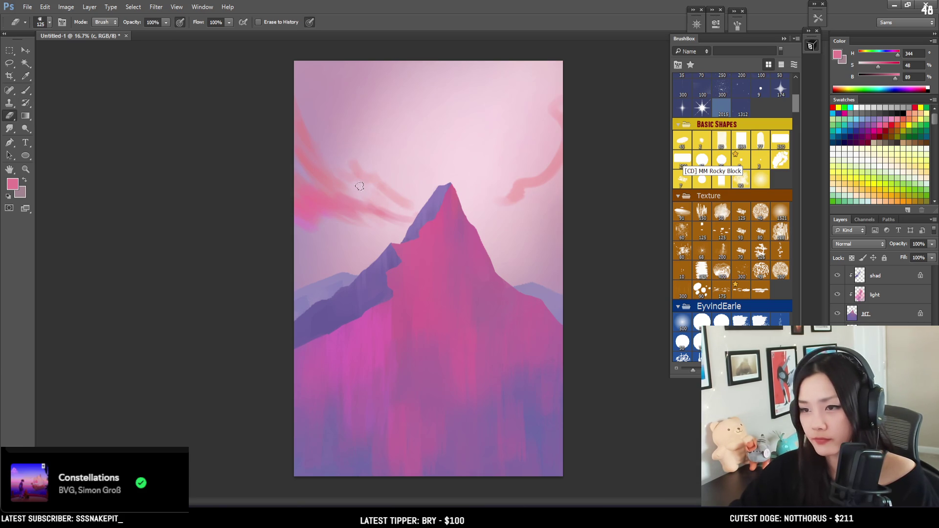
{"action": "key", "text": "b"}
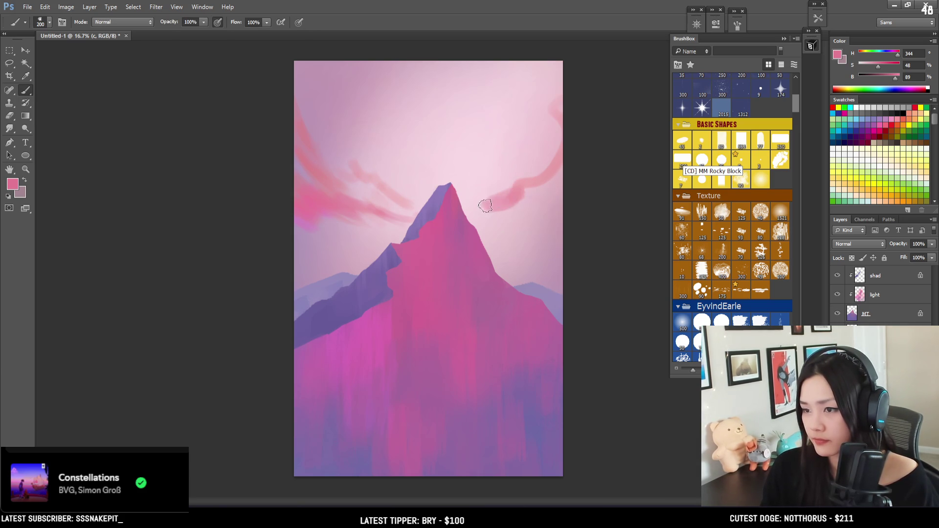
Paint pink cloud strokes right of the peak and try a streak at the right sky edge
{"action": "mouse_move", "coordinate": [516, 194]}
{"action": "left_mouse_down"}
{"action": "mouse_move", "coordinate": [477, 206]}
{"action": "mouse_move", "coordinate": [523, 221]}
{"action": "left_mouse_up"}
{"action": "key", "text": "e"}
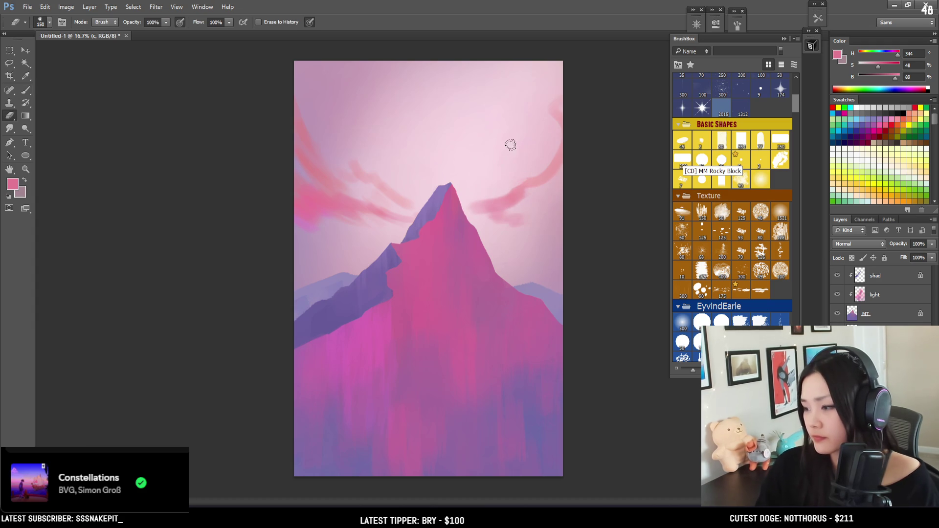
{"action": "key", "text": "bracketright"}
{"action": "key", "text": "b"}
{"action": "left_click_drag", "start_coordinate": [562, 102], "coordinate": [544, 113]}
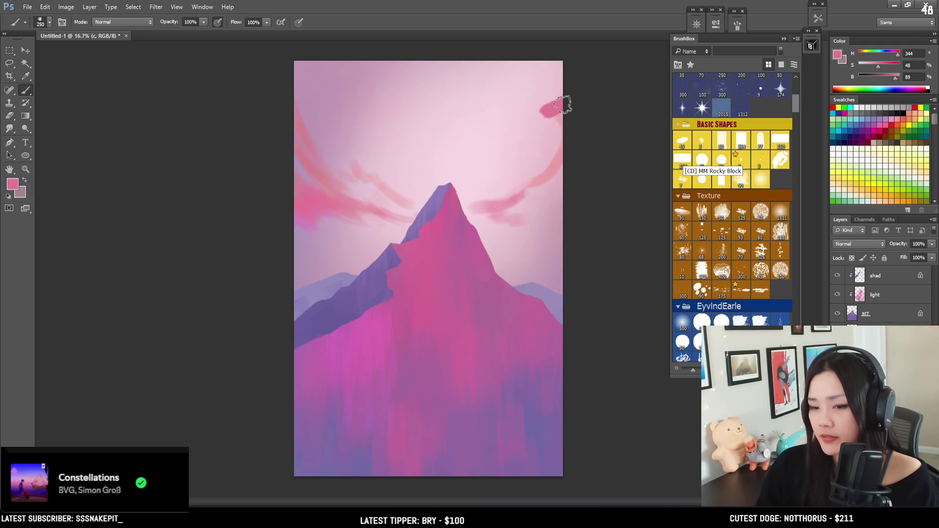
{"action": "key", "text": "ctrl+z"}
{"action": "key", "text": "bracketright"}
{"action": "key", "text": "bracketright"}
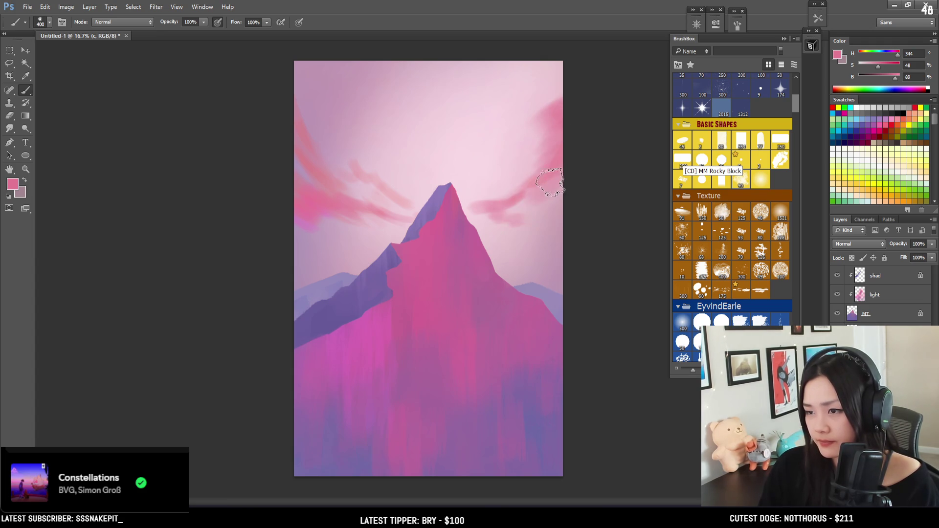
Try another pink streak right of the peak with a smaller brush, then undo it
{"action": "key", "text": "e"}
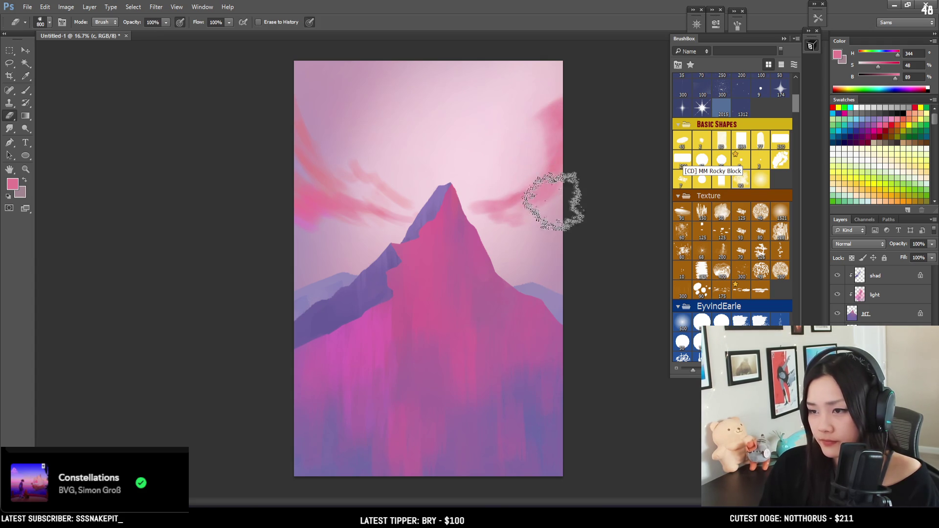
{"action": "key", "text": "bracketleft"}
{"action": "key", "text": "bracketleft"}
{"action": "key", "text": "bracketleft"}
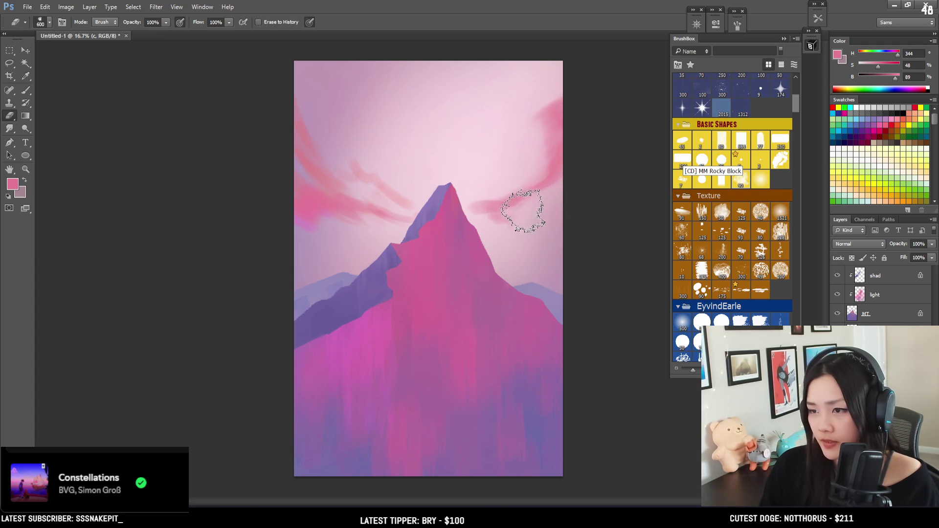
{"action": "key", "text": "bracketleft"}
{"action": "key", "text": "bracketleft"}
{"action": "key", "text": "bracketleft"}
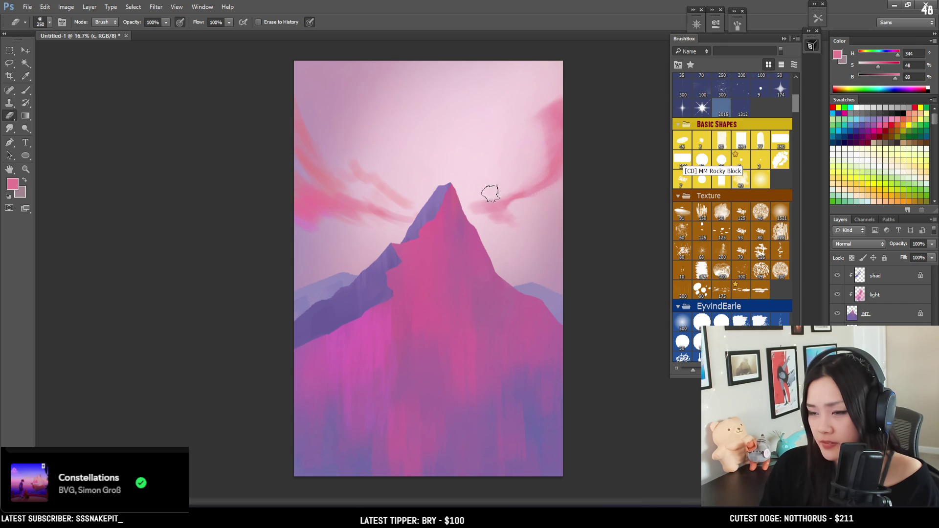
{"action": "key", "text": "b"}
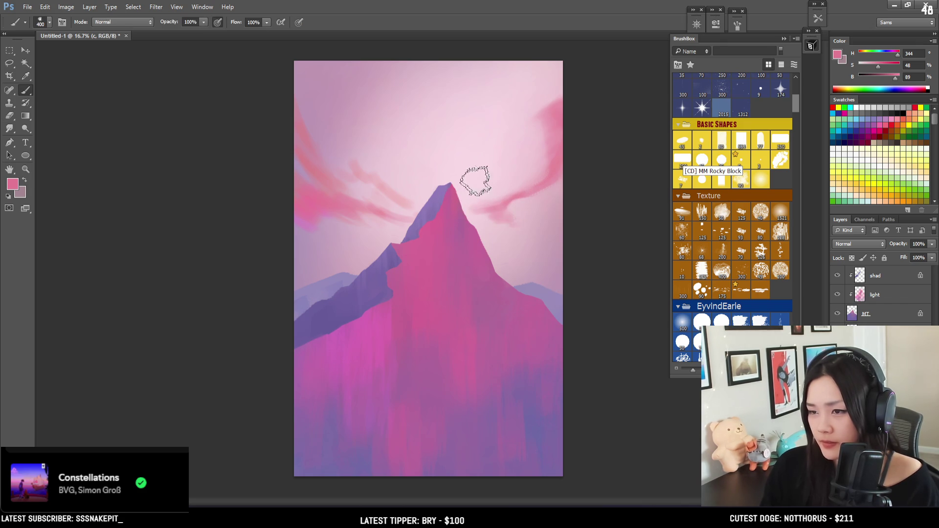
{"action": "left_click_drag", "start_coordinate": [511, 212], "coordinate": [483, 212]}
{"action": "key", "text": "bracketleft"}
{"action": "key", "text": "bracketleft"}
{"action": "key", "text": "bracketleft"}
{"action": "key", "text": "ctrl+z"}
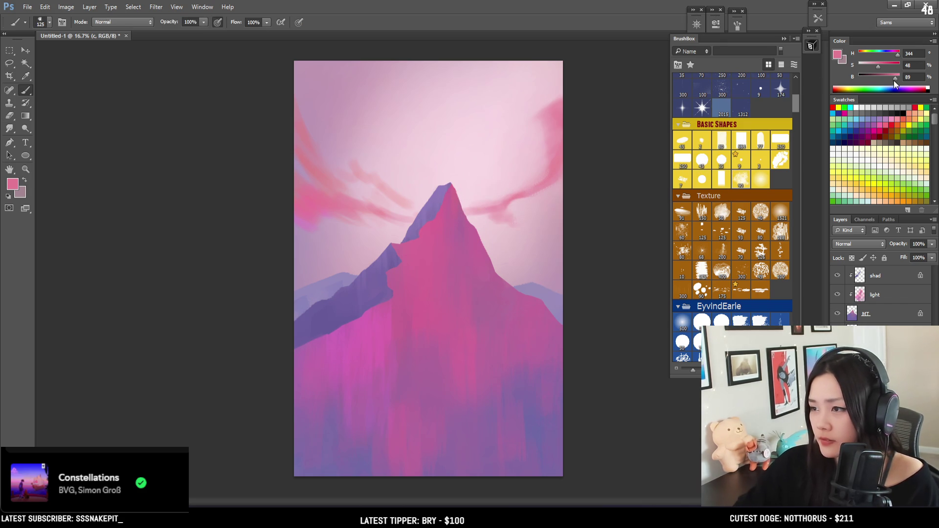
Brighten the pink and paint streaks linking the peak's right edge to the right cloud
{"action": "left_click_drag", "start_coordinate": [896, 78], "coordinate": [899, 78]}
{"action": "left_click", "coordinate": [883, 66]}
{"action": "key", "text": "bracketright"}
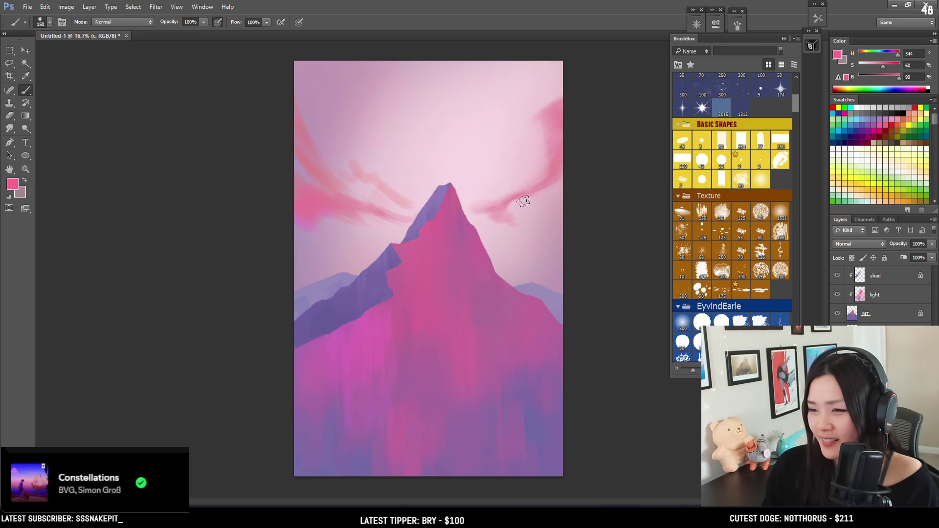
{"action": "left_click_drag", "start_coordinate": [462, 212], "coordinate": [511, 194]}
{"action": "left_click_drag", "start_coordinate": [462, 207], "coordinate": [501, 213]}
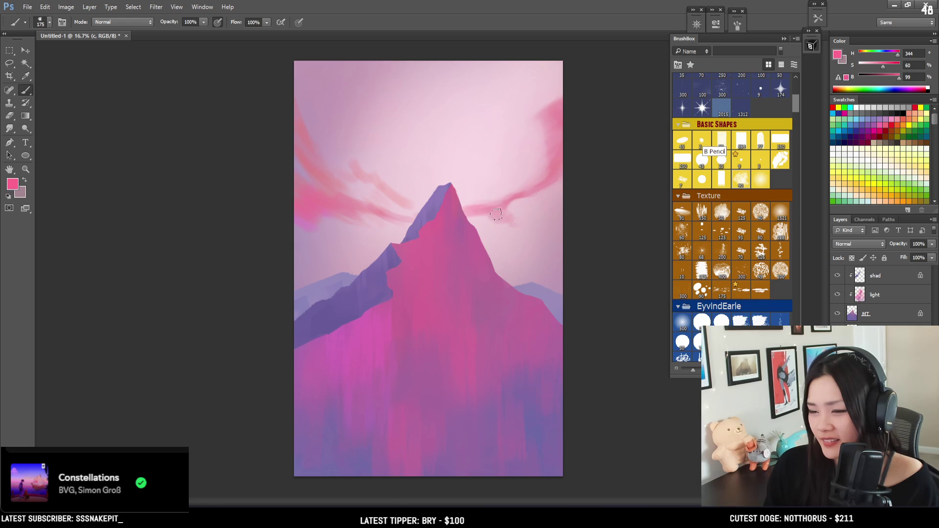
Erase the cloud's lower edge near the peak and add a pink stroke to its right
{"action": "key", "text": "e"}
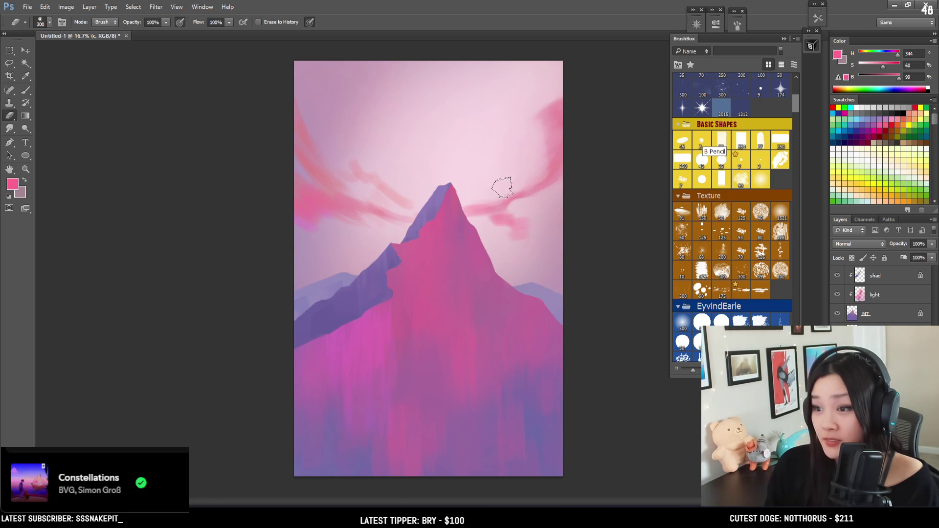
{"action": "key", "text": "bracketright"}
{"action": "key", "text": "bracketleft"}
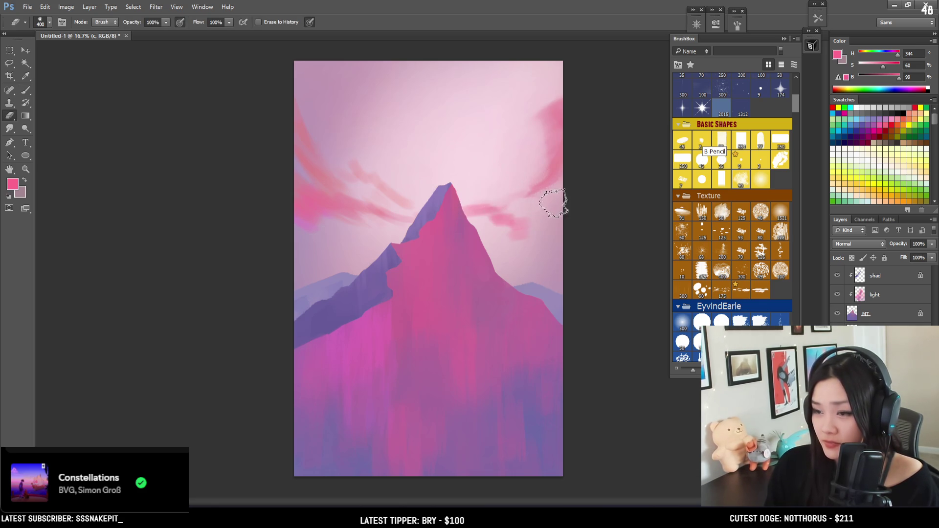
{"action": "left_click_drag", "start_coordinate": [504, 216], "coordinate": [509, 235]}
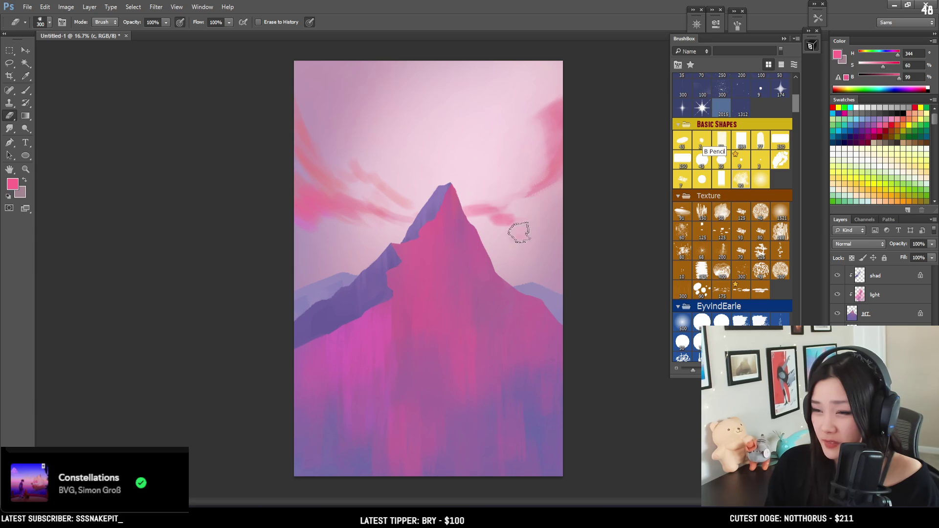
{"action": "key", "text": "b"}
{"action": "key", "text": "bracketright"}
{"action": "left_click_drag", "start_coordinate": [513, 243], "coordinate": [545, 232]}
Resize the eraser to refine the cloud edges beside the peak
{"action": "key", "text": "bracketright"}
{"action": "key", "text": "bracketright"}
{"action": "key", "text": "bracketright"}
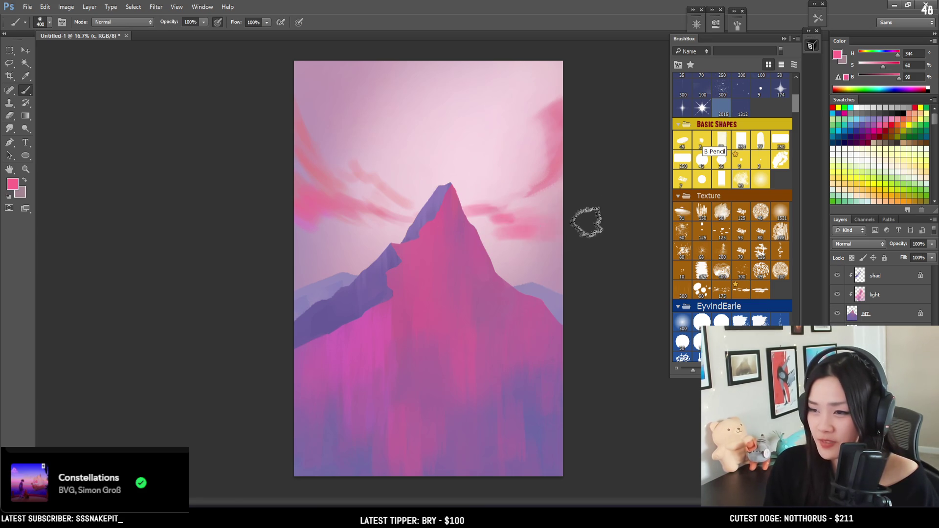
{"action": "key", "text": "e"}
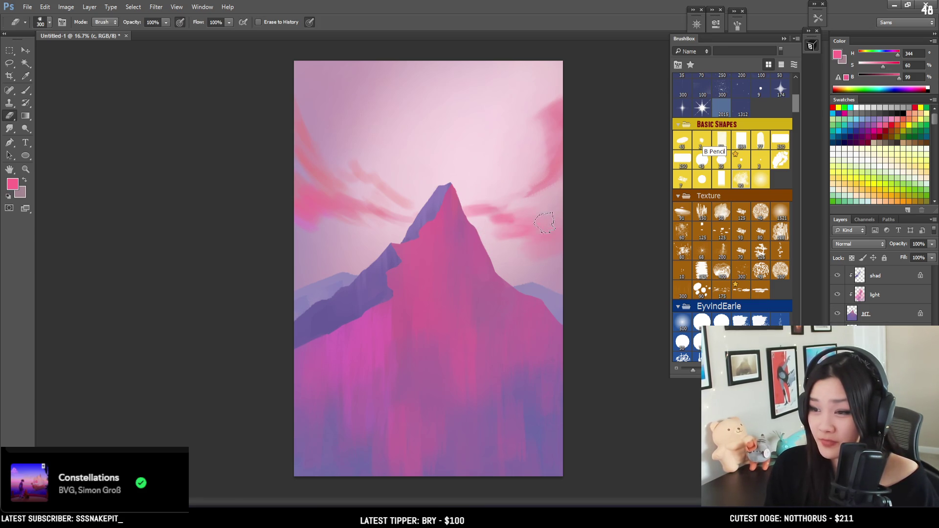
{"action": "key", "text": "bracketleft"}
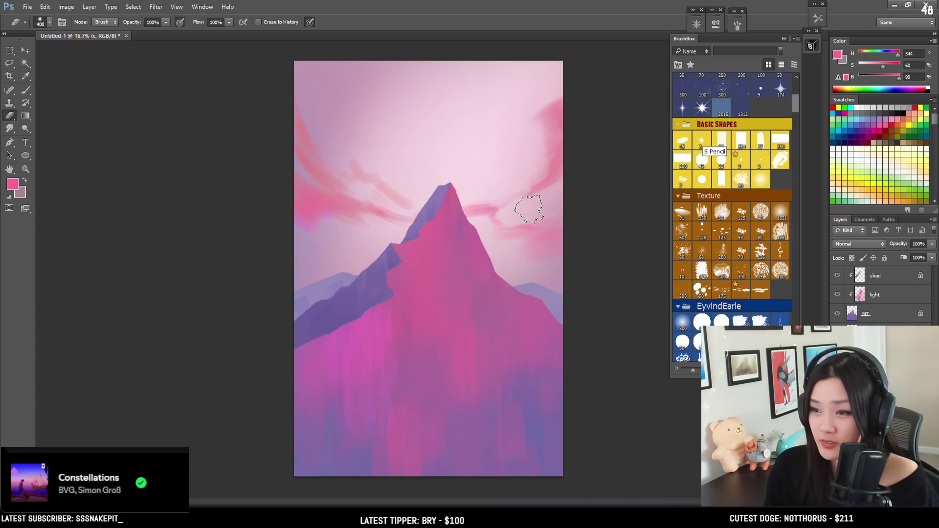
{"action": "key", "text": "bracketleft"}
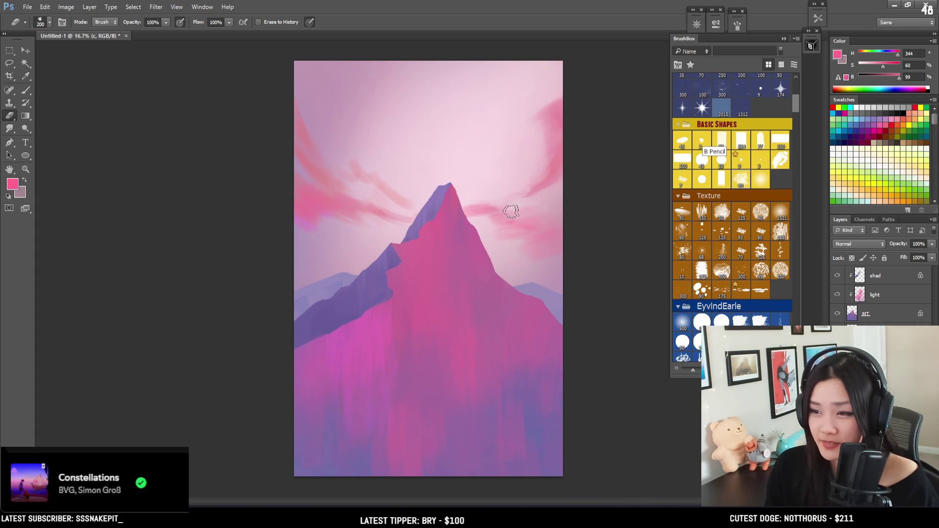
{"action": "key", "text": "bracketright"}
{"action": "key", "text": "bracketright"}
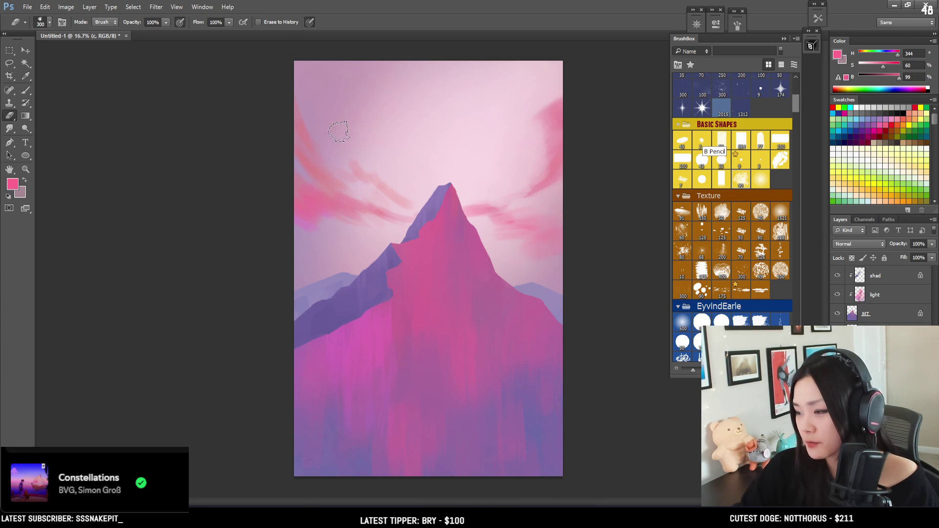
{"action": "key", "text": "bracketright"}
{"action": "key", "text": "bracketright"}
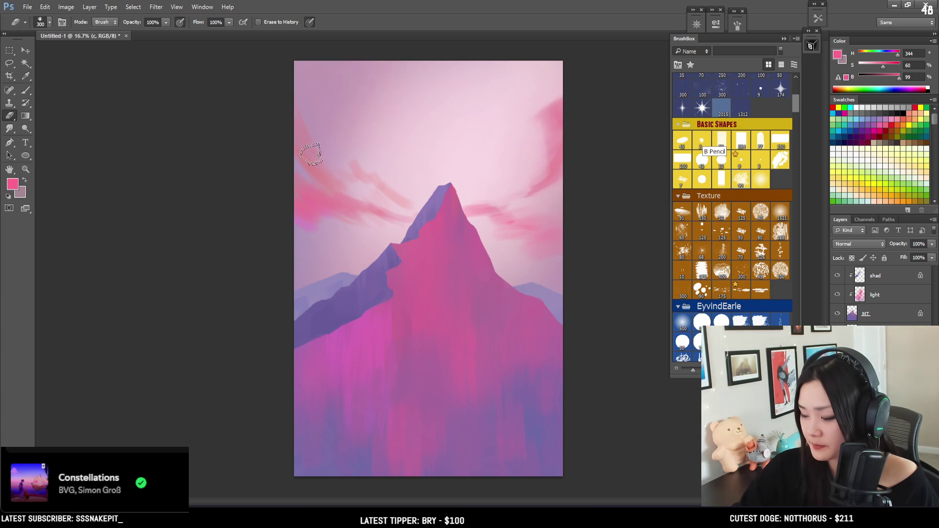
{"action": "key", "text": "b"}
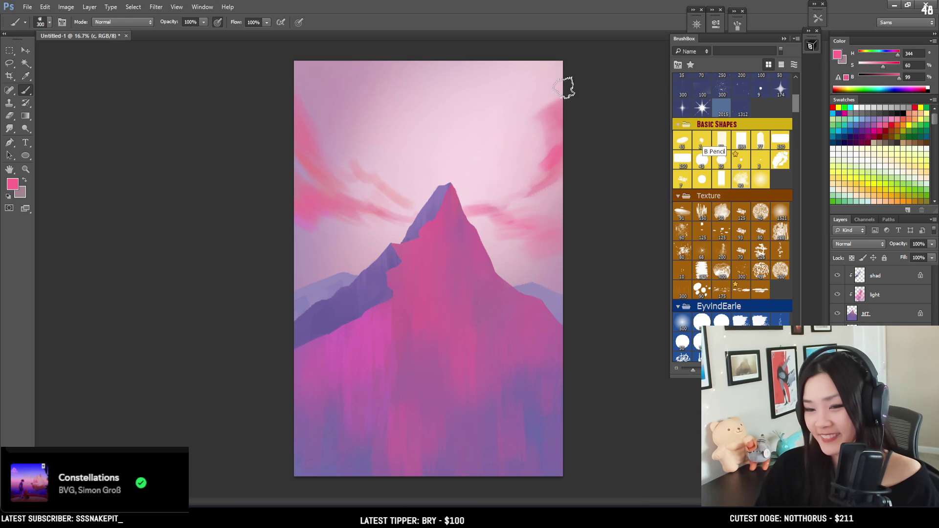
Paint a short pink streak in the sky and try upper-left marks, undoing them
{"action": "key", "text": "bracketright"}
{"action": "key", "text": "bracketright"}
{"action": "key", "text": "bracketright"}
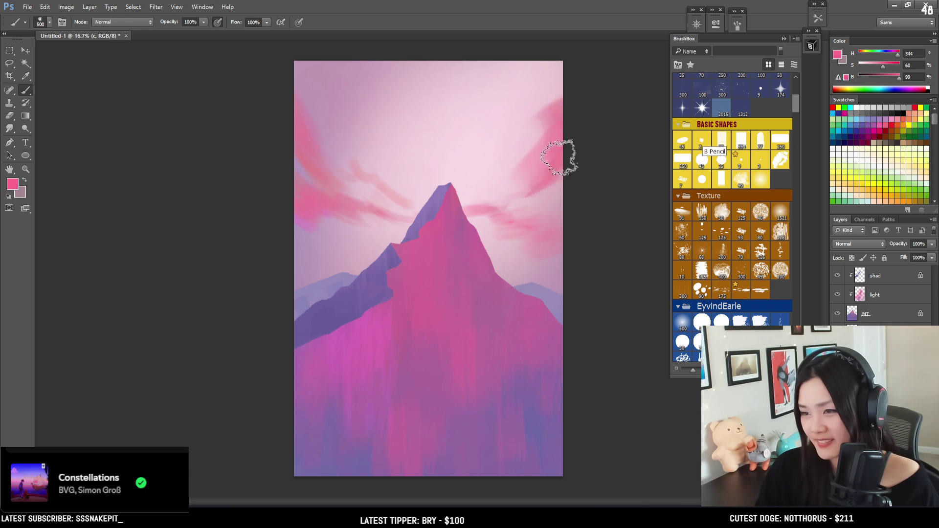
{"action": "key", "text": "bracketleft"}
{"action": "key", "text": "bracketleft"}
{"action": "key", "text": "bracketleft"}
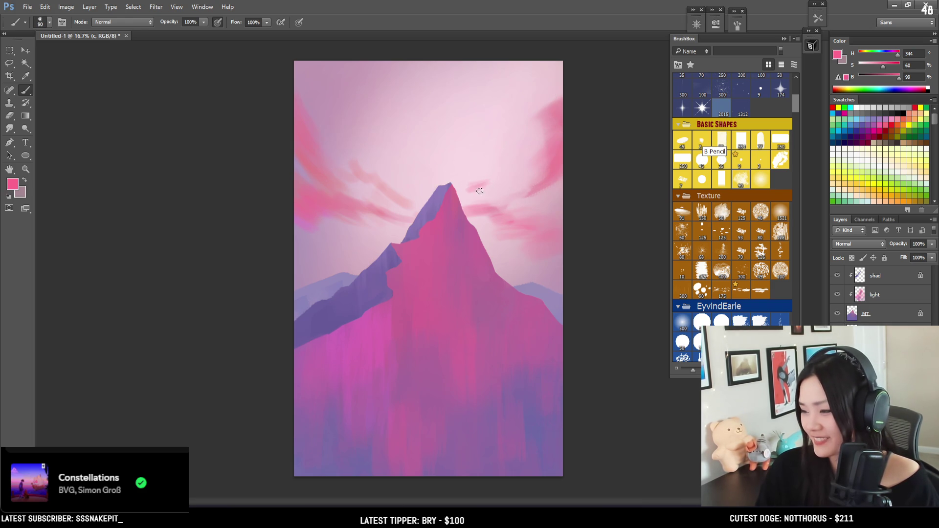
{"action": "left_click_drag", "start_coordinate": [485, 194], "coordinate": [502, 189]}
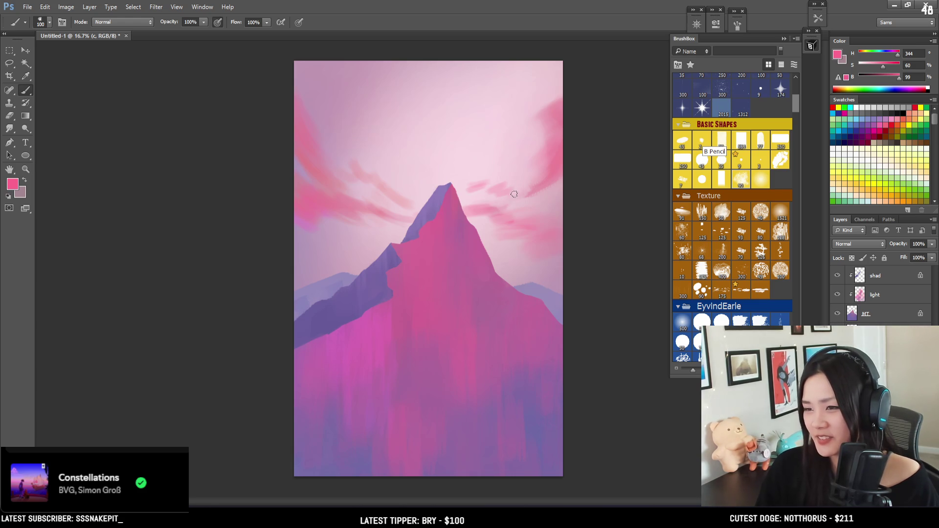
{"action": "key", "text": "e"}
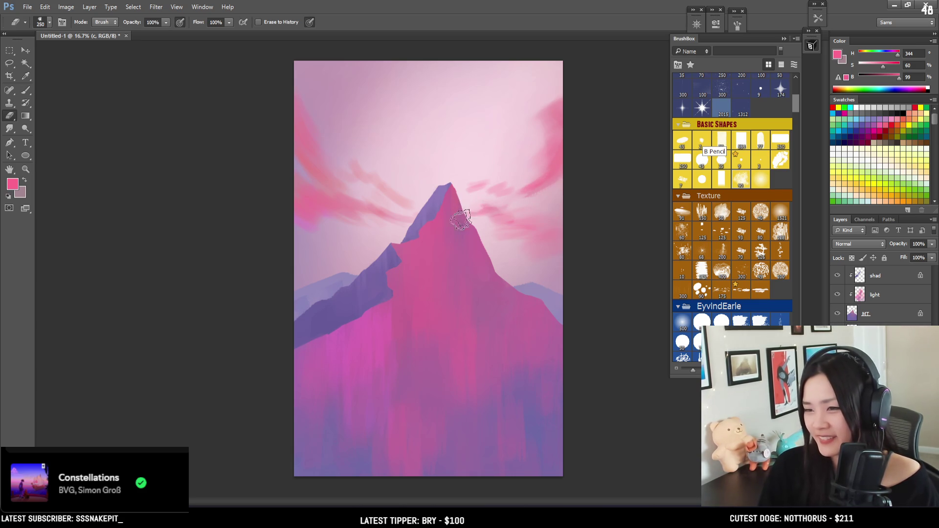
{"action": "key", "text": "b"}
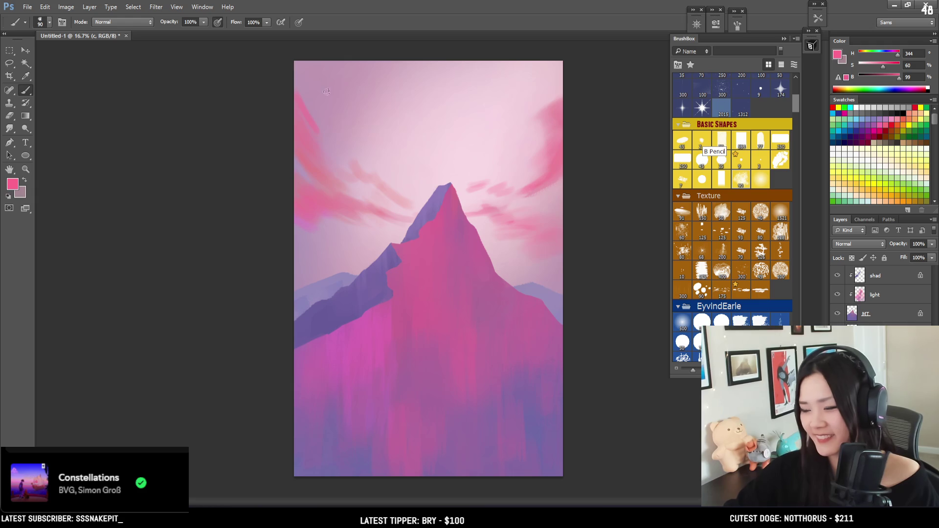
{"action": "left_click_drag", "start_coordinate": [304, 102], "coordinate": [324, 123]}
{"action": "key", "text": "ctrl+z"}
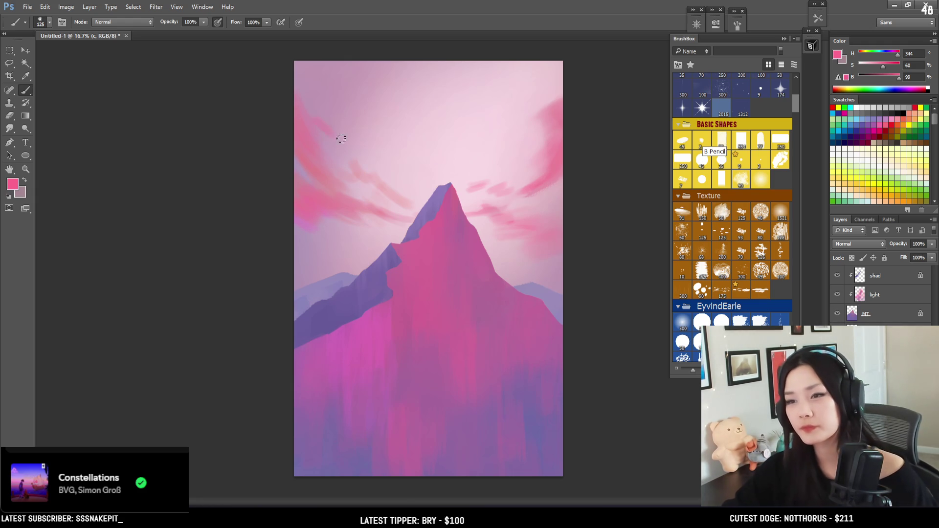
{"action": "mouse_move", "coordinate": [308, 93]}
{"action": "left_mouse_down"}
{"action": "mouse_move", "coordinate": [311, 86]}
{"action": "mouse_move", "coordinate": [357, 116]}
{"action": "left_mouse_up"}
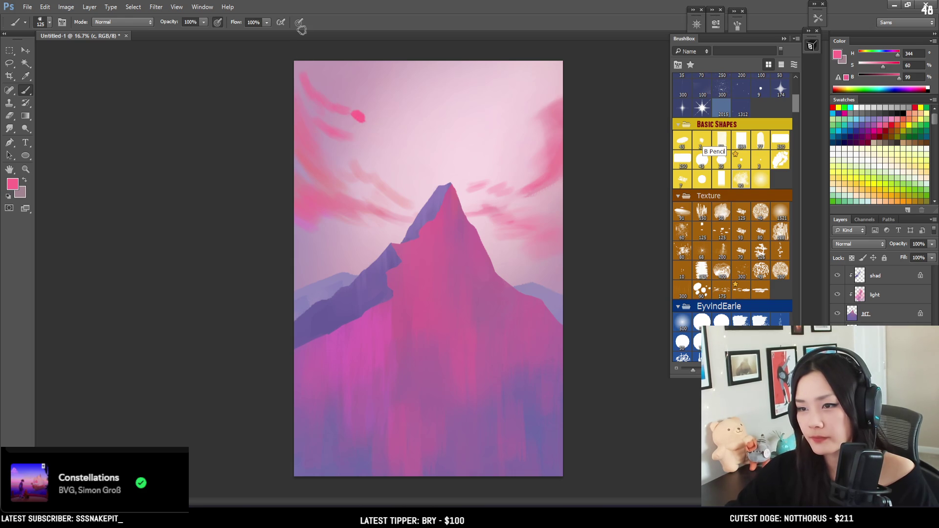
{"action": "key", "text": "ctrl+z"}
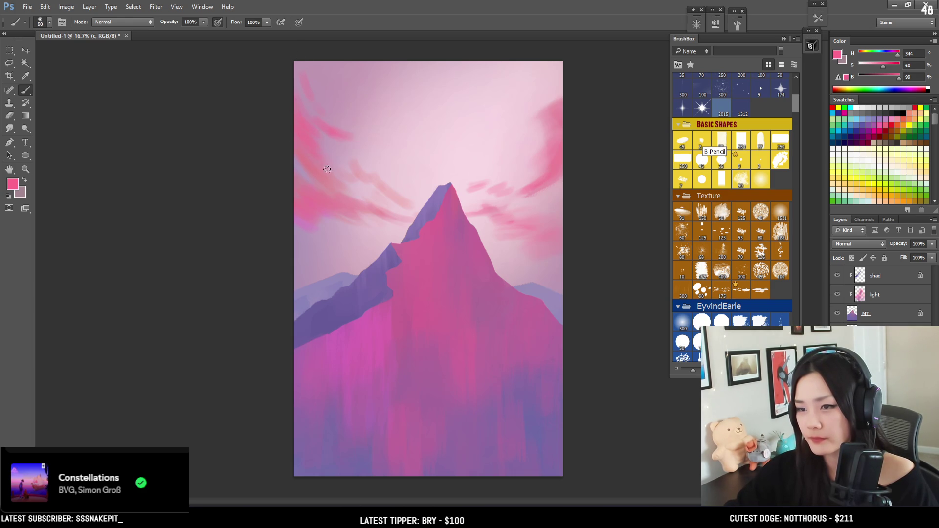
Undo earlier sky streaks and try another pink streak mid-sky, undoing it too
{"action": "key", "text": "e"}
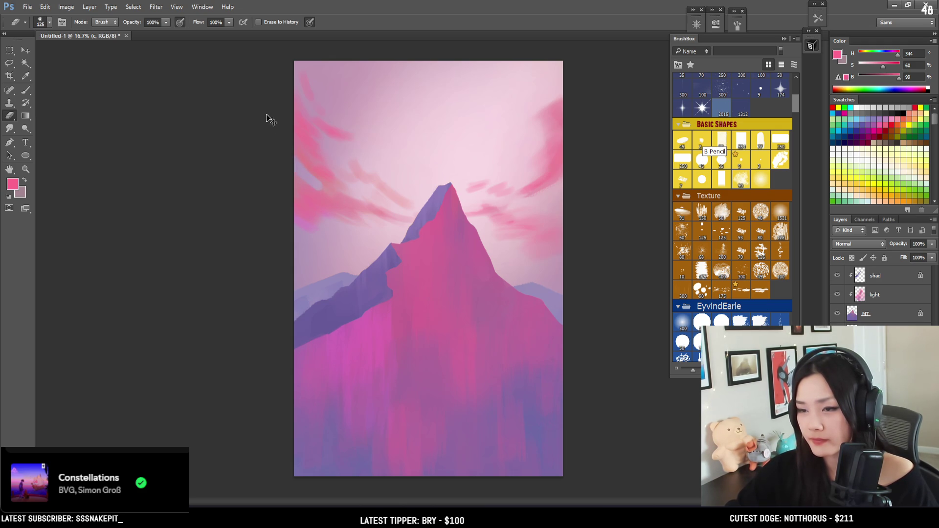
{"action": "key", "text": "bracketleft"}
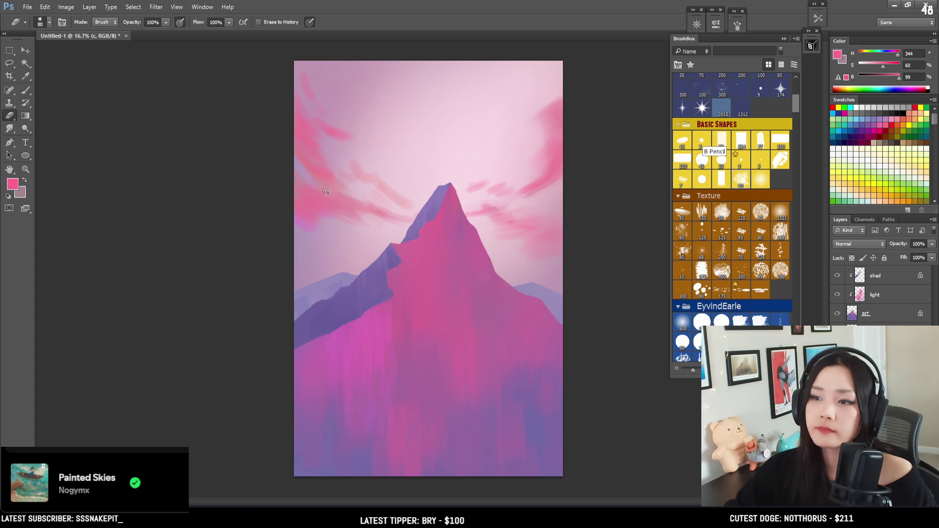
{"action": "key", "text": "b"}
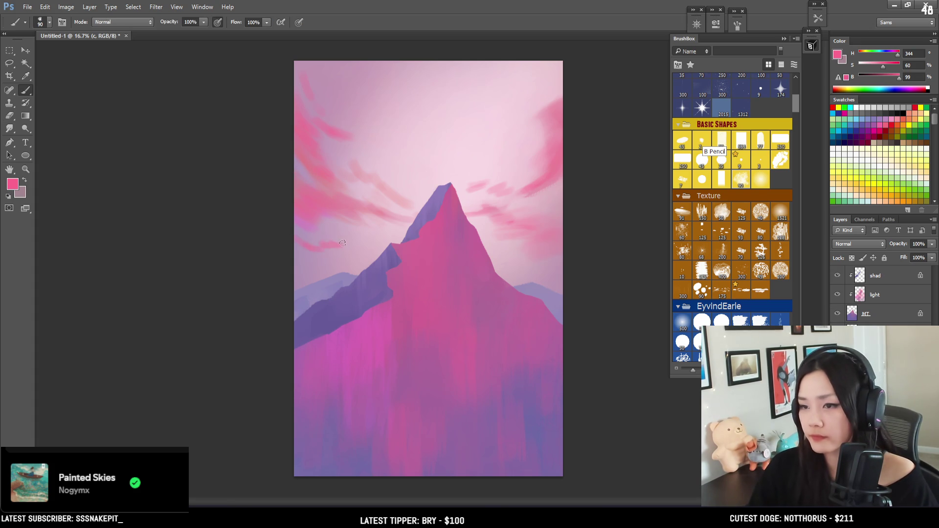
{"action": "key", "text": "ctrl+z"}
{"action": "key", "text": "bracketleft"}
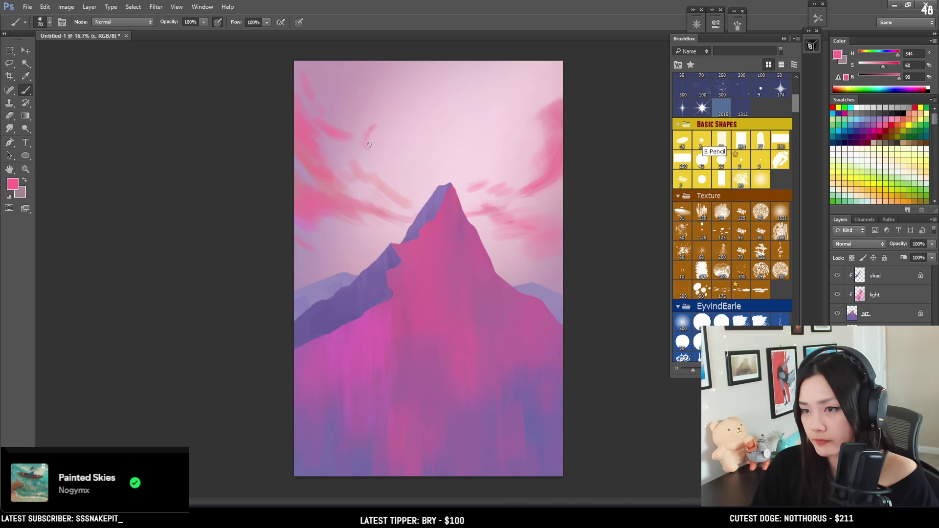
{"action": "left_click_drag", "start_coordinate": [378, 149], "coordinate": [402, 166]}
{"action": "key", "text": "ctrl+z"}
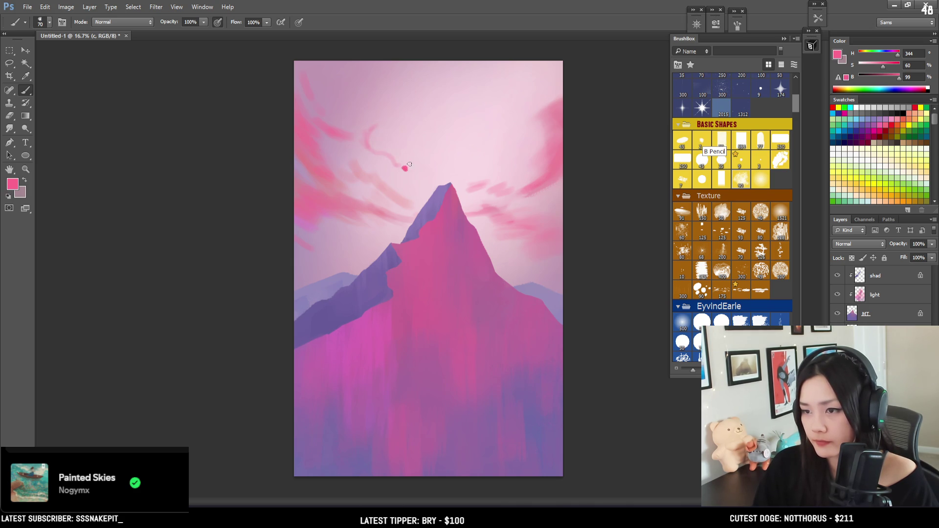
{"action": "key", "text": "ctrl+z"}
Enlarge the brush to 400 and paint a soft pink cloud near the top of the sky
{"action": "key", "text": "e"}
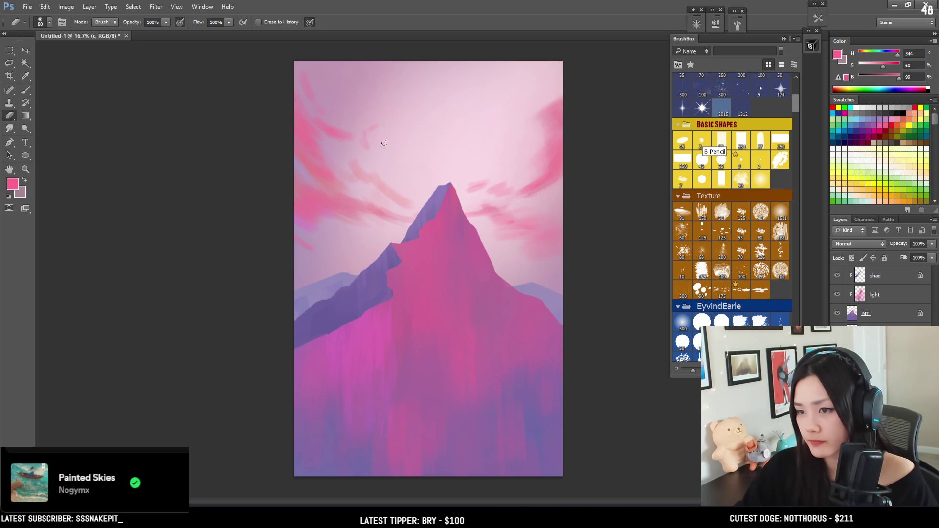
{"action": "key", "text": "b"}
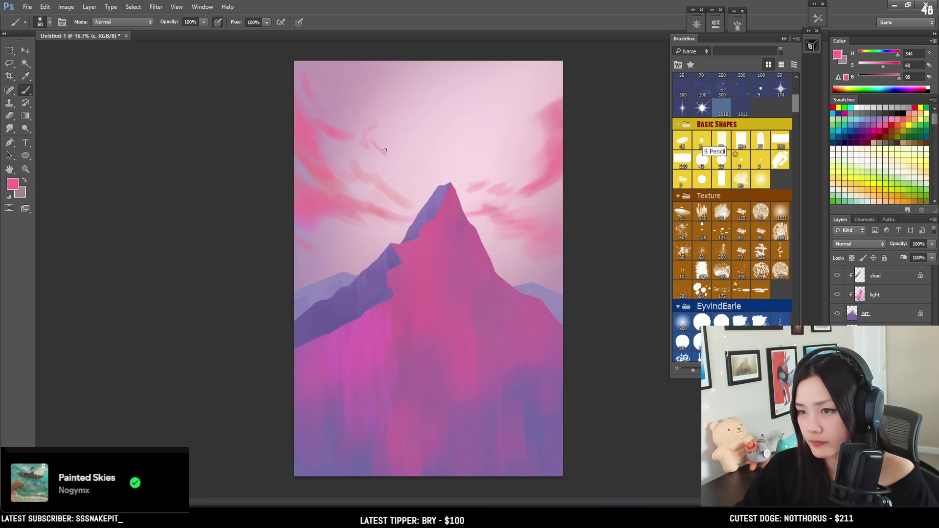
{"action": "key", "text": "bracketright"}
{"action": "key", "text": "bracketright"}
{"action": "key", "text": "bracketright"}
{"action": "mouse_move", "coordinate": [465, 73]}
{"action": "left_mouse_down"}
{"action": "mouse_move", "coordinate": [509, 94]}
{"action": "mouse_move", "coordinate": [503, 88]}
{"action": "left_mouse_up"}
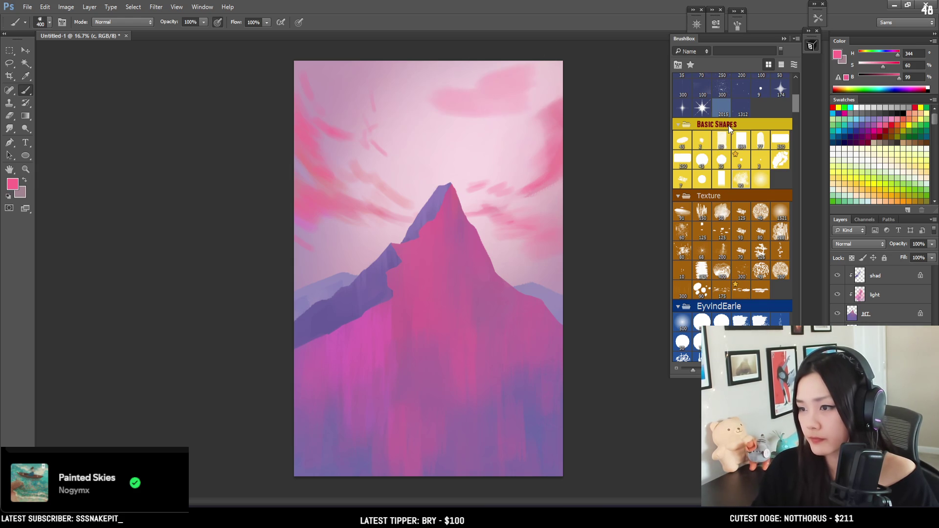
Pick a larger soft cloud brush and extend the upper pink cloud with more strokes
{"action": "left_click", "coordinate": [716, 109]}
{"action": "mouse_move", "coordinate": [440, 77]}
{"action": "left_mouse_down"}
{"action": "mouse_move", "coordinate": [488, 88]}
{"action": "mouse_move", "coordinate": [433, 122]}
{"action": "left_mouse_up"}
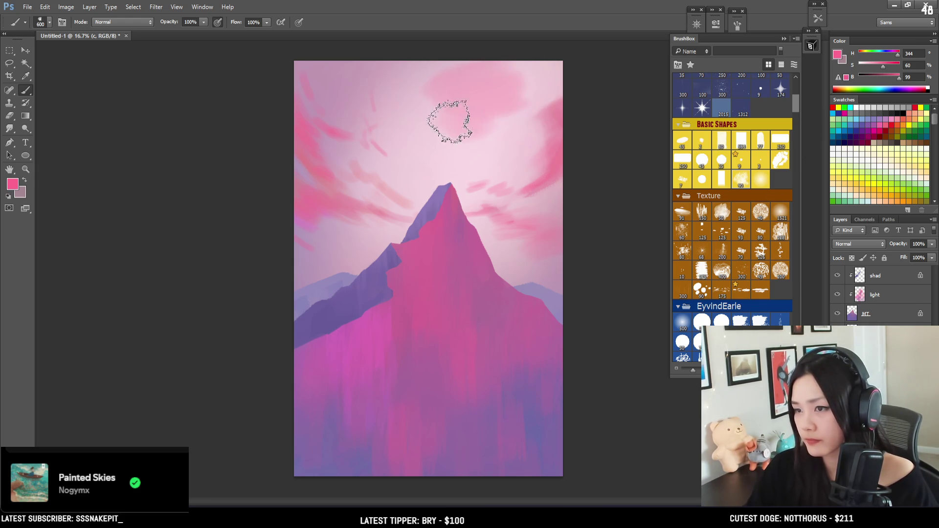
{"action": "key", "text": "e"}
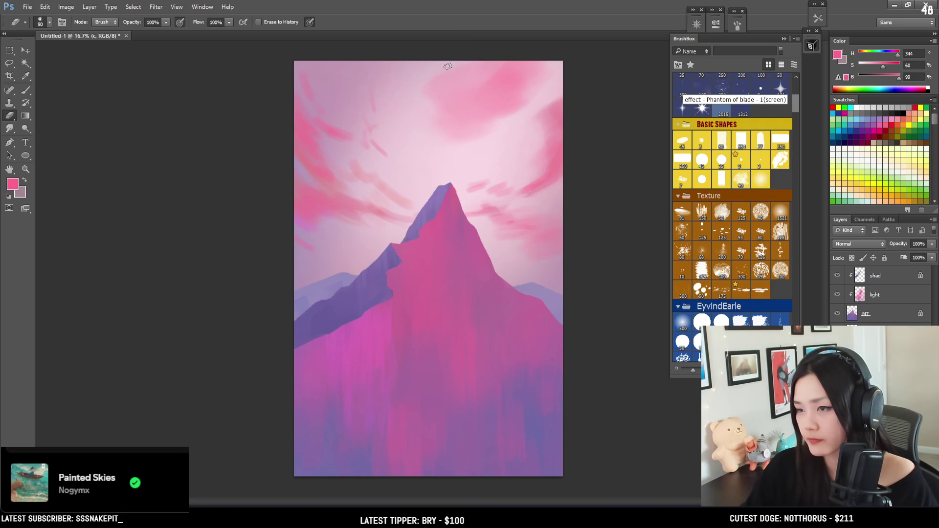
{"action": "key", "text": "bracketright"}
{"action": "key", "text": "bracketright"}
{"action": "key", "text": "bracketright"}
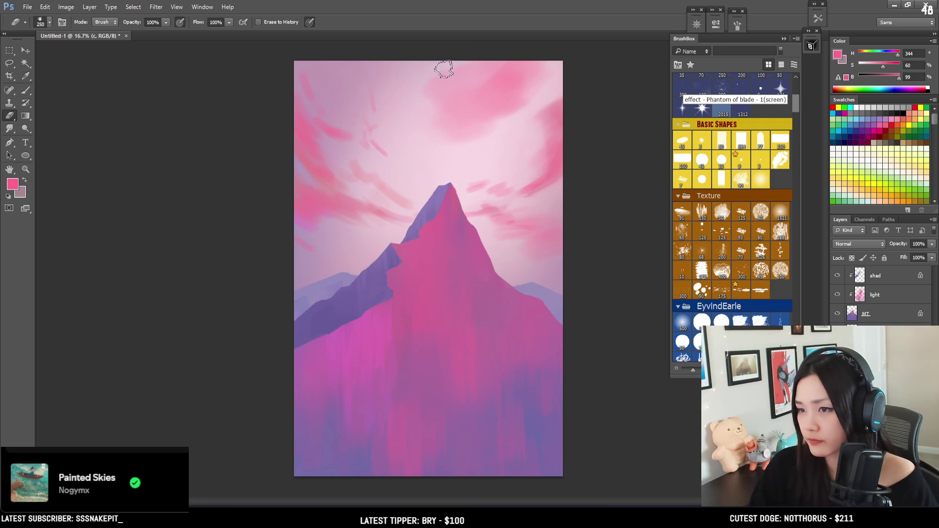
{"action": "key", "text": "bracketright"}
{"action": "key", "text": "bracketright"}
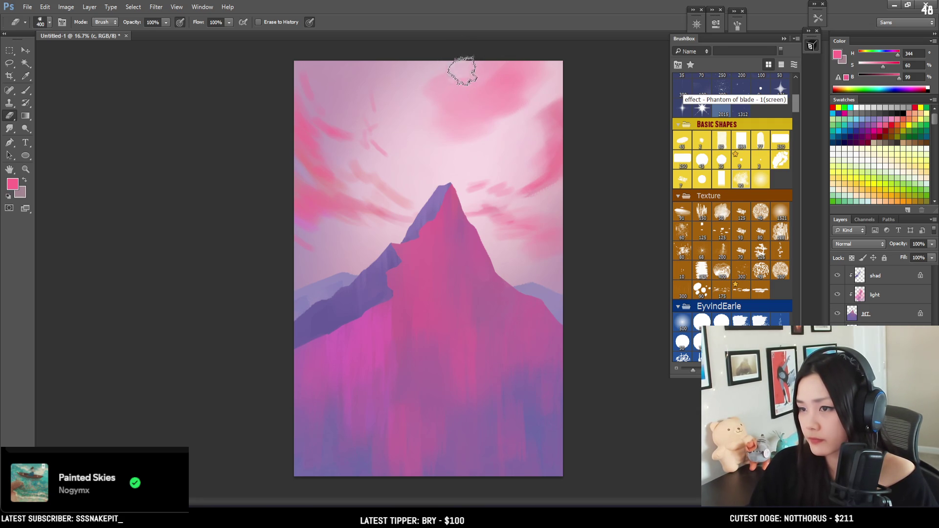
{"action": "key", "text": "b"}
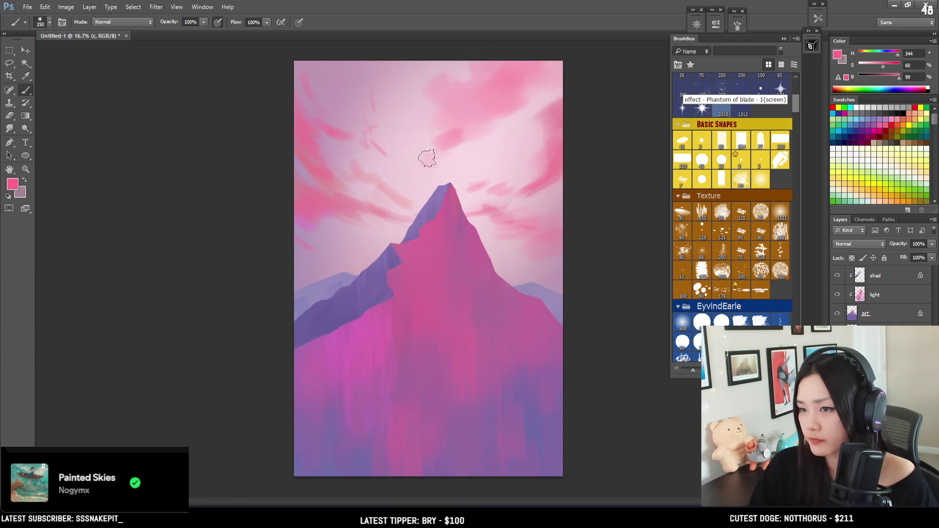
Try a hot-pink stroke left of the peak, then undo it
{"action": "left_click_drag", "start_coordinate": [399, 153], "coordinate": [425, 146]}
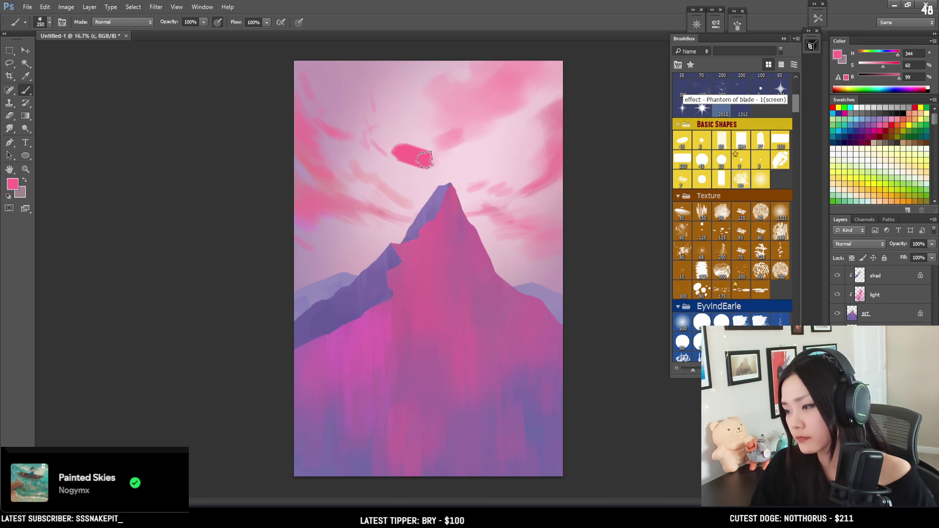
{"action": "key", "text": "ctrl+z"}
{"action": "key", "text": "e"}
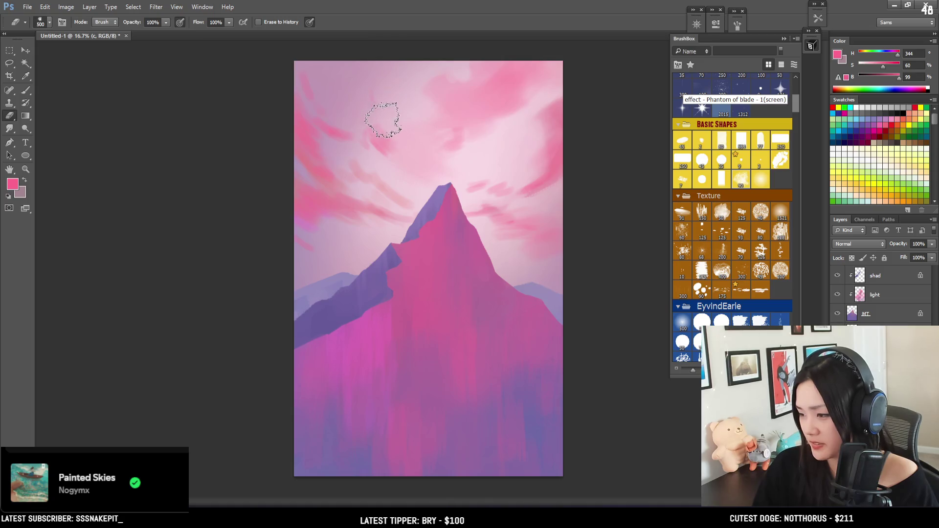
{"action": "key", "text": "bracketleft"}
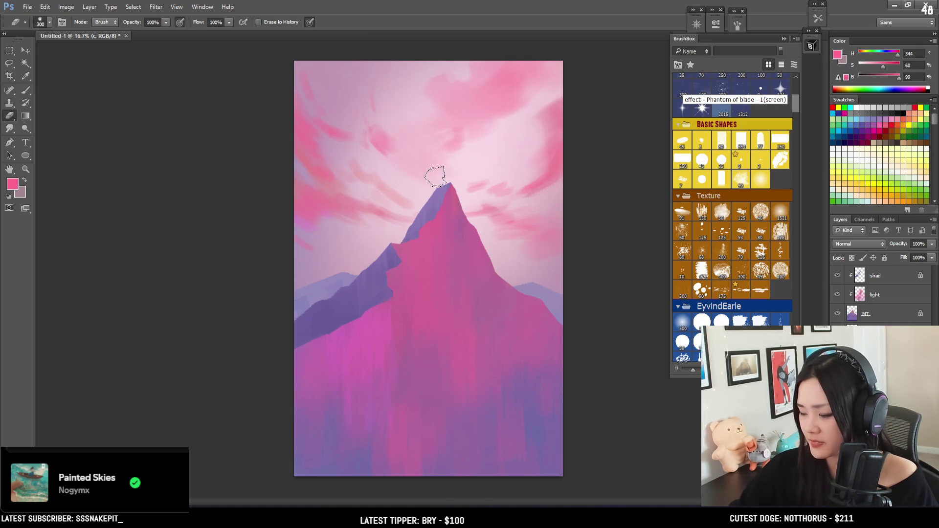
{"action": "key", "text": "bracketright"}
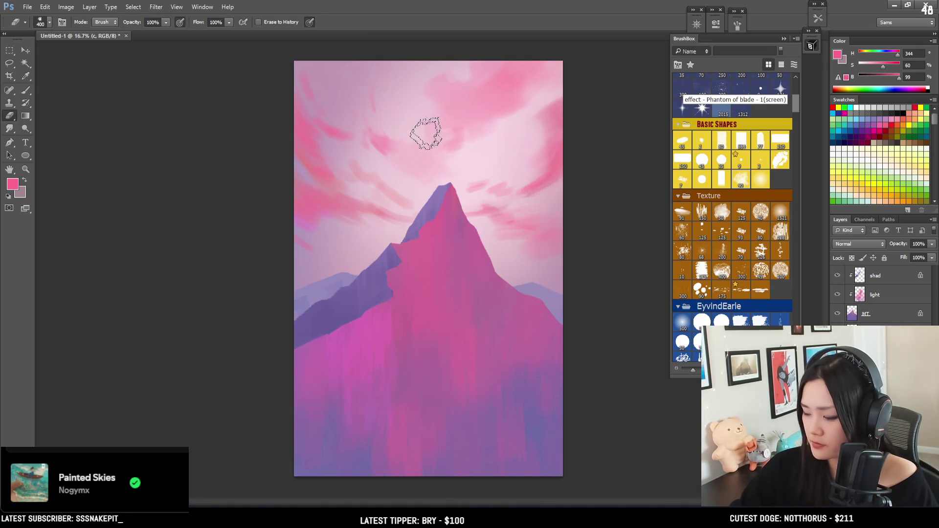
{"action": "key", "text": "bracketleft"}
{"action": "key", "text": "bracketleft"}
{"action": "key", "text": "bracketleft"}
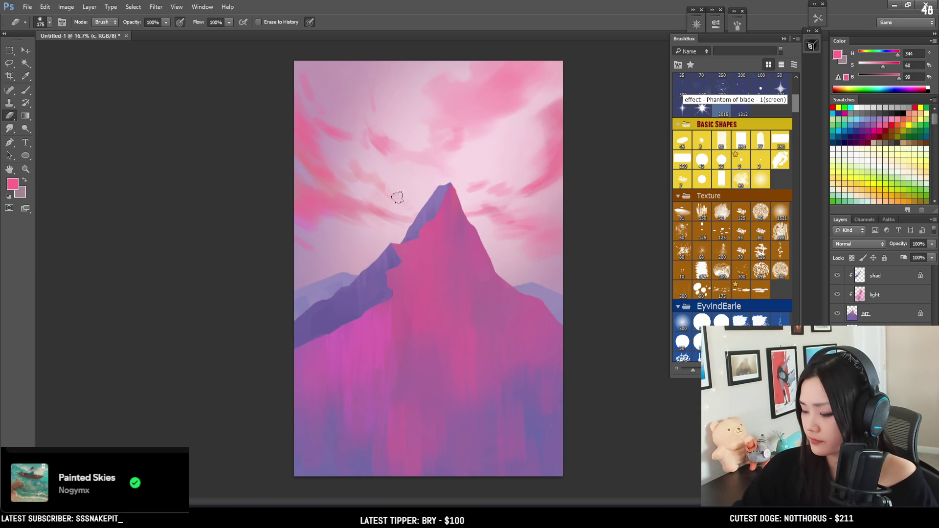
{"action": "key", "text": "b"}
Paint a low pink streak in the left sky extending toward the mountain
{"action": "key", "text": "bracketleft"}
{"action": "key", "text": "bracketleft"}
{"action": "left_click_drag", "start_coordinate": [301, 253], "coordinate": [329, 256]}
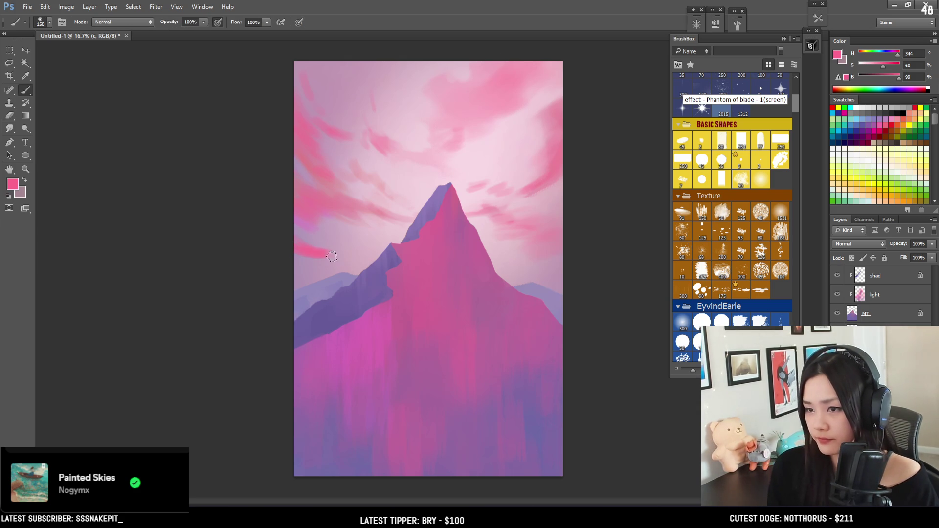
{"action": "key", "text": "bracketright"}
{"action": "mouse_move", "coordinate": [318, 252]}
{"action": "left_mouse_down"}
{"action": "mouse_move", "coordinate": [391, 259]}
{"action": "mouse_move", "coordinate": [329, 264]}
{"action": "left_mouse_up"}
{"action": "key", "text": "e"}
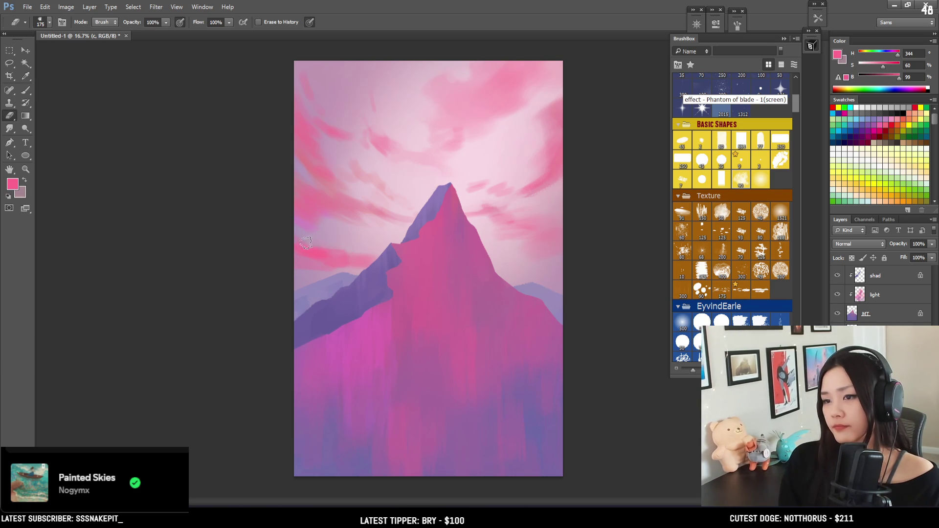
{"action": "key", "text": "bracketright"}
{"action": "key", "text": "bracketright"}
{"action": "key", "text": "bracketright"}
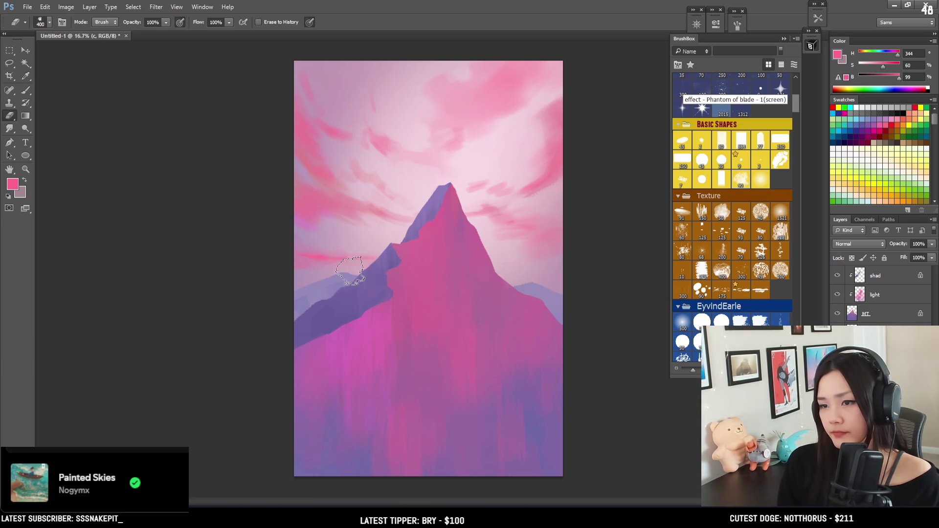
{"action": "key", "text": "b"}
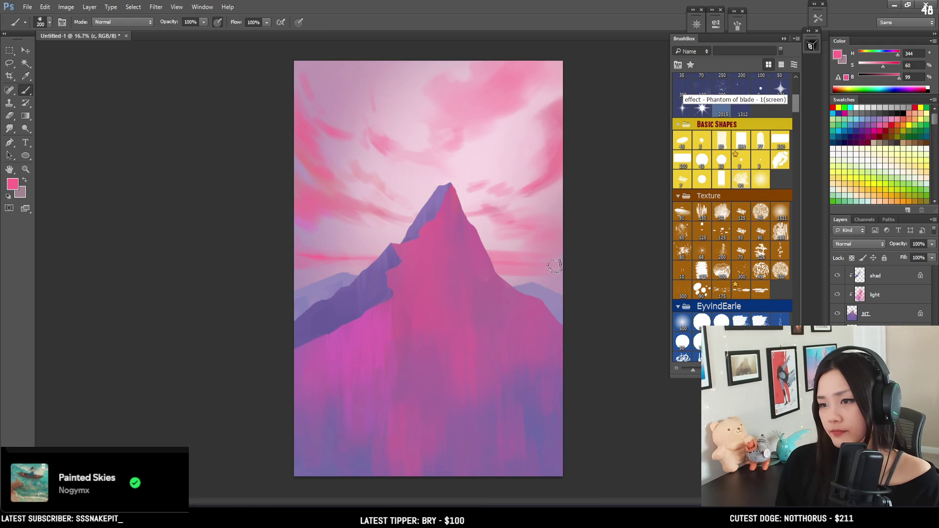
{"action": "key", "text": "e"}
{"action": "key", "text": "bracketleft"}
{"action": "key", "text": "bracketleft"}
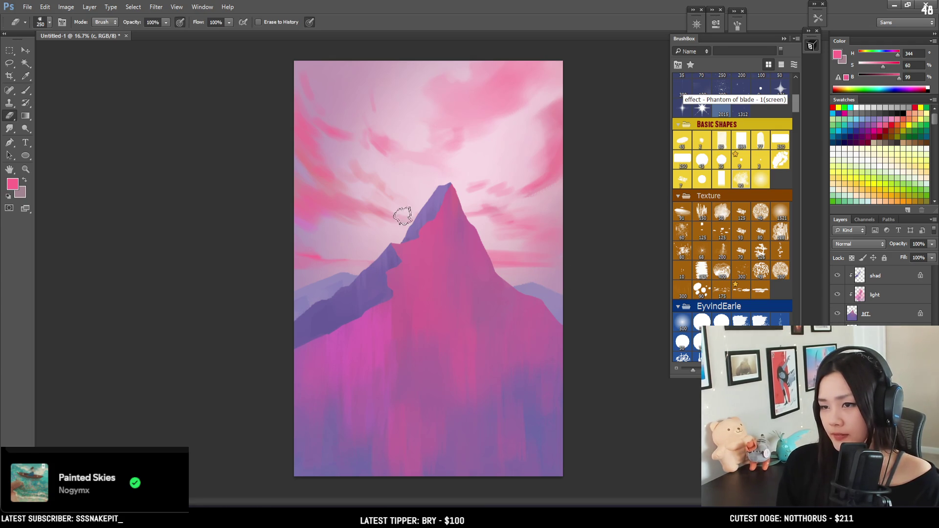
{"action": "key", "text": "b"}
Sample a softer sky pink and erase parts of the sky strokes
{"action": "left_click", "coordinate": [319, 193], "text": "alt"}
{"action": "key", "text": "bracketleft"}
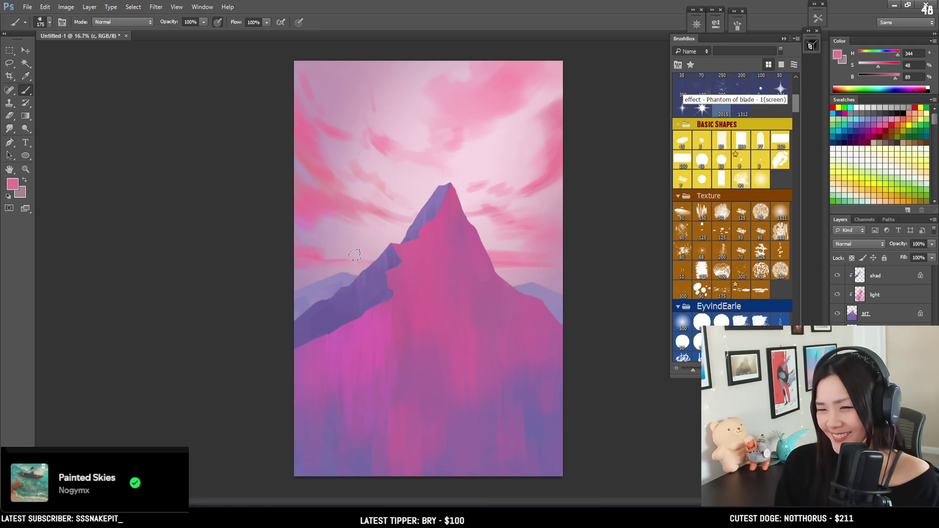
{"action": "key", "text": "e"}
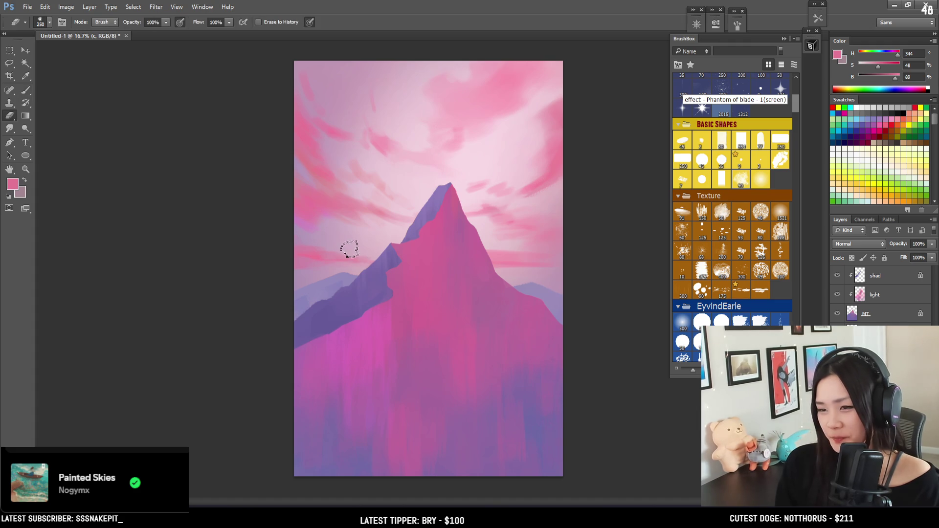
{"action": "key", "text": "bracketleft"}
{"action": "key", "text": "bracketleft"}
{"action": "key", "text": "bracketleft"}
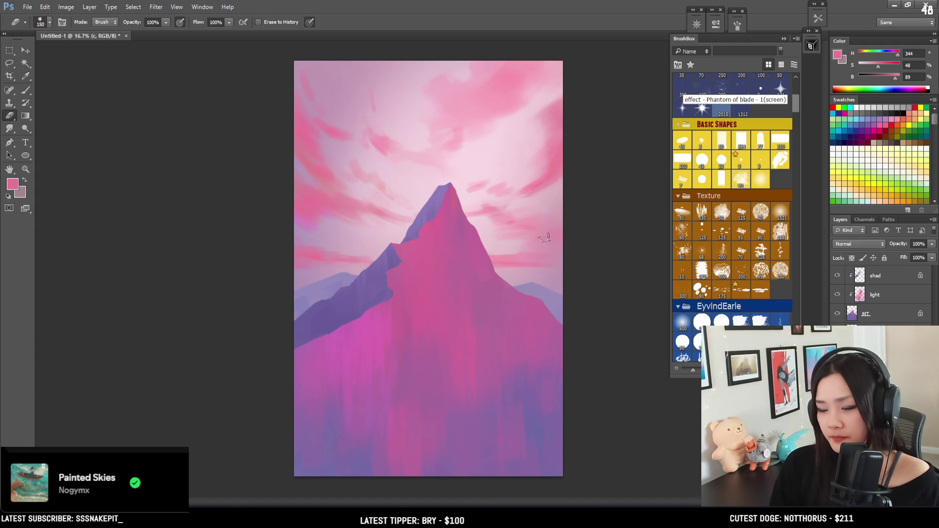
{"action": "key", "text": "bracketright"}
{"action": "key", "text": "bracketright"}
{"action": "key", "text": "bracketright"}
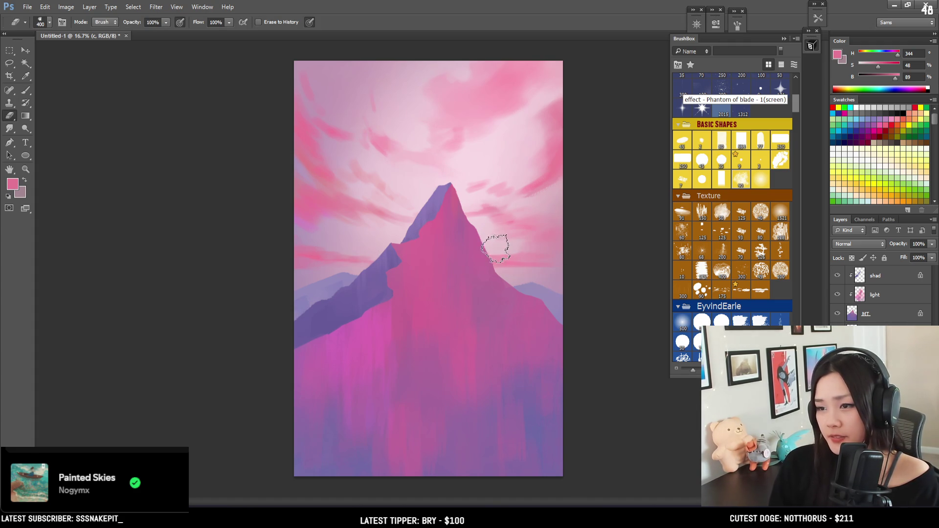
{"action": "key", "text": "bracketleft"}
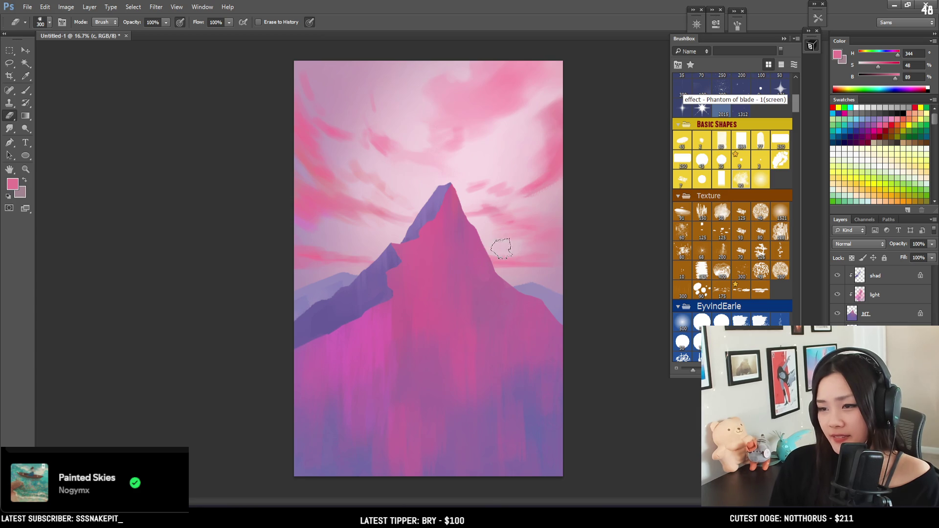
{"action": "key", "text": "bracketleft"}
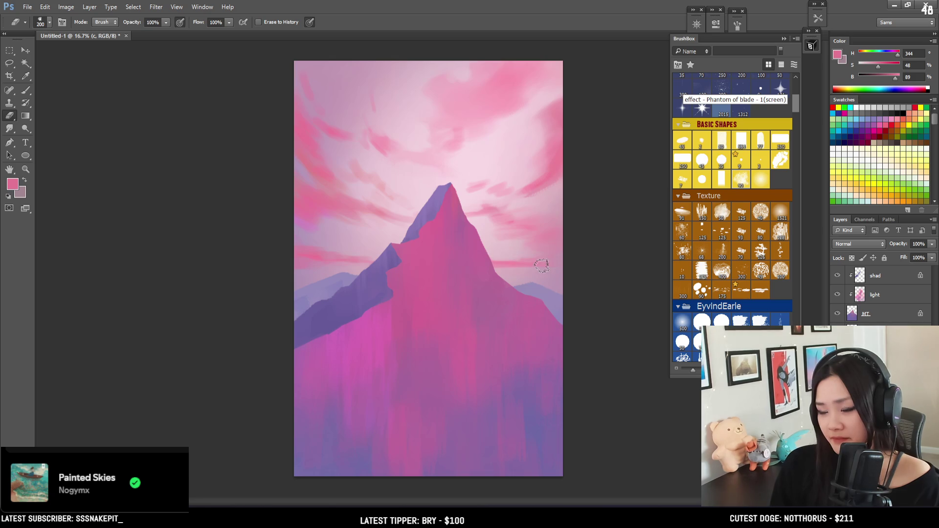
{"action": "key", "text": "b"}
Resample the sky pink right of the peak and refine the streaks with the eraser
{"action": "left_click", "coordinate": [543, 248], "text": "alt"}
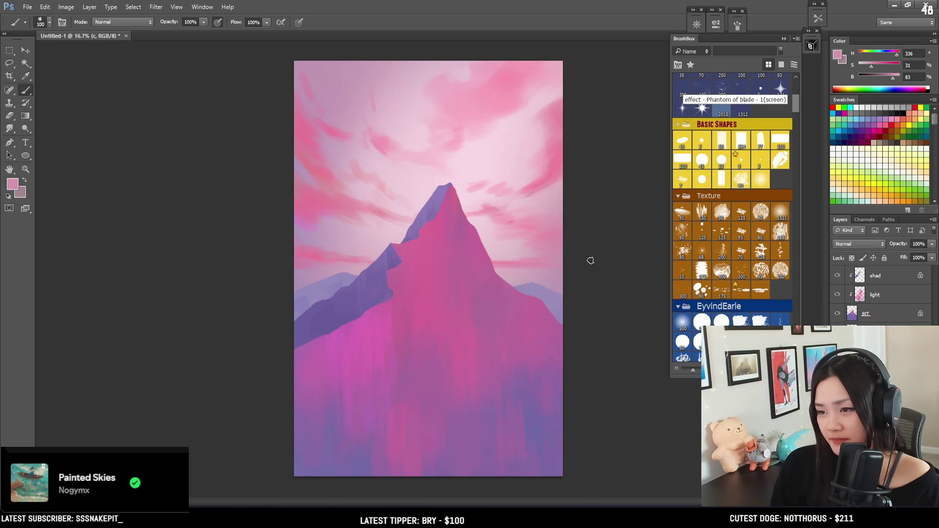
{"action": "key", "text": "e"}
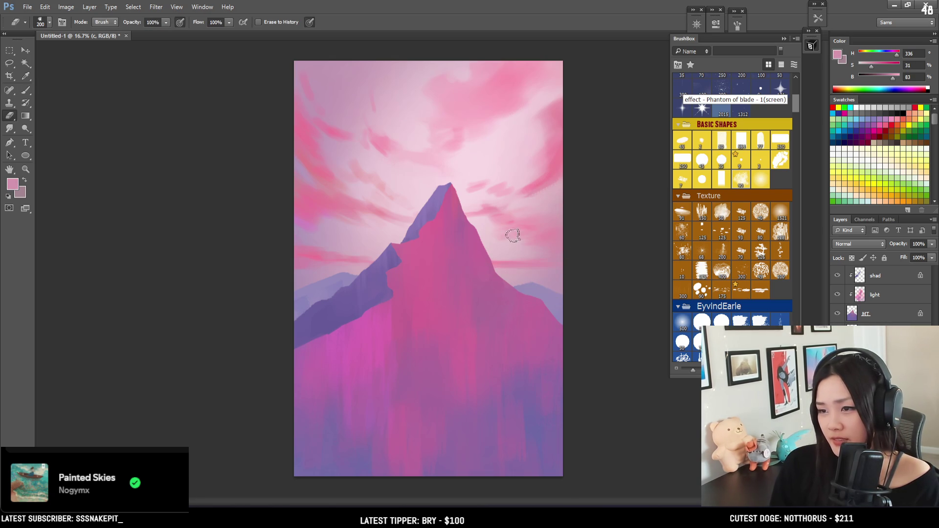
{"action": "key", "text": "b"}
{"action": "left_click", "coordinate": [527, 227], "text": "alt"}
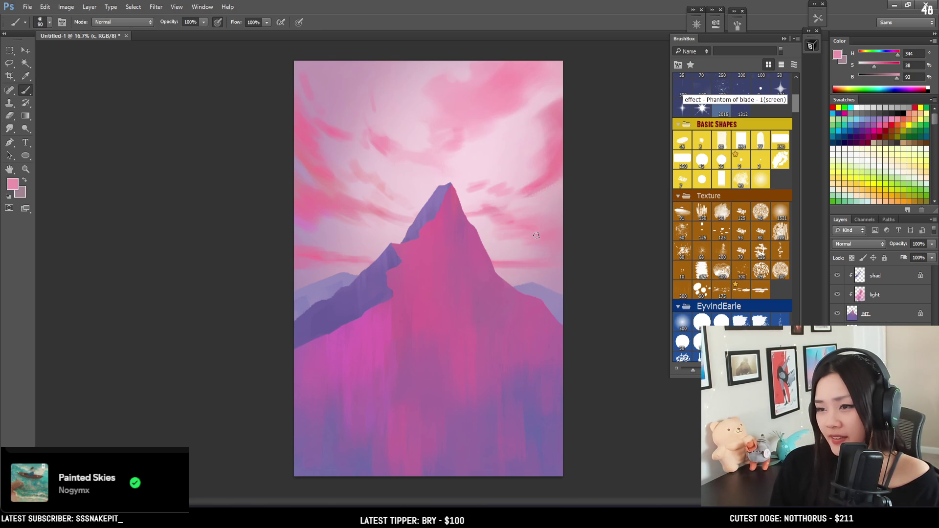
{"action": "key", "text": "e"}
{"action": "key", "text": "bracketright"}
{"action": "key", "text": "bracketright"}
{"action": "key", "text": "bracketright"}
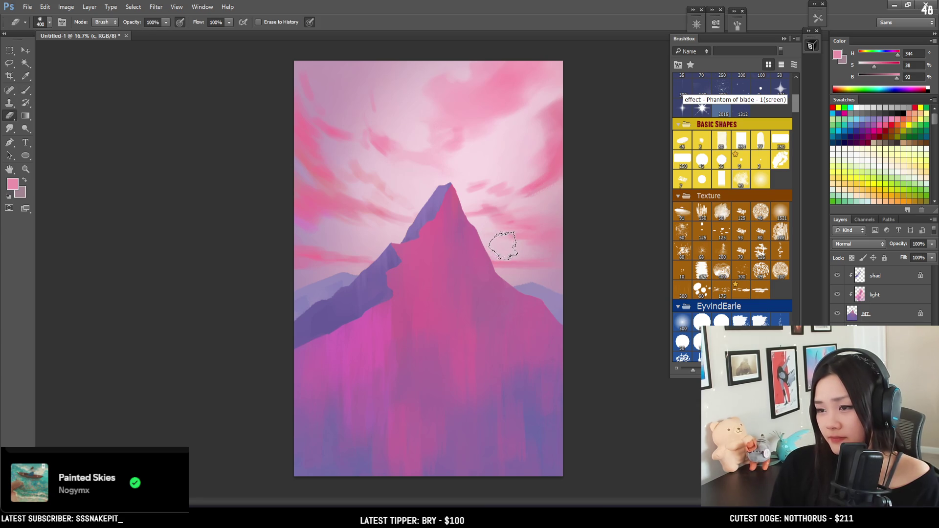
{"action": "key", "text": "bracketleft"}
{"action": "key", "text": "bracketleft"}
{"action": "key", "text": "bracketleft"}
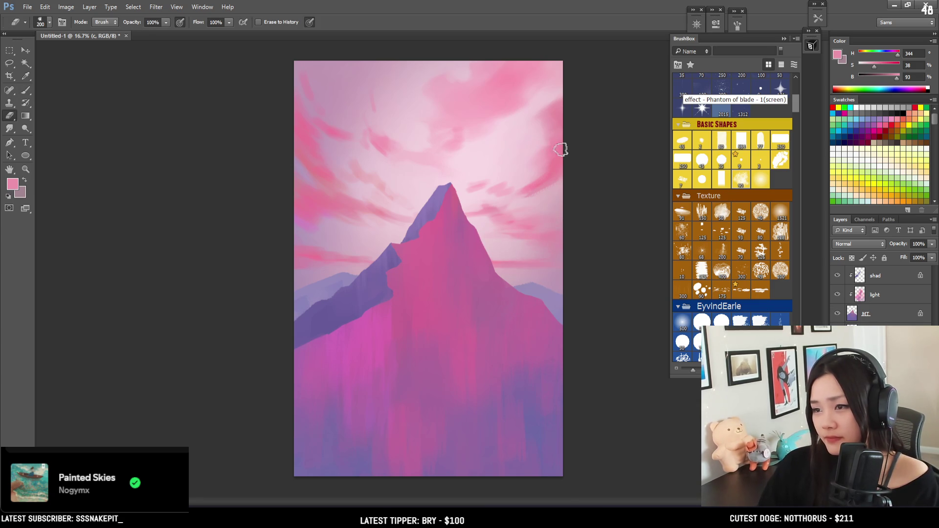
{"action": "key", "text": "b"}
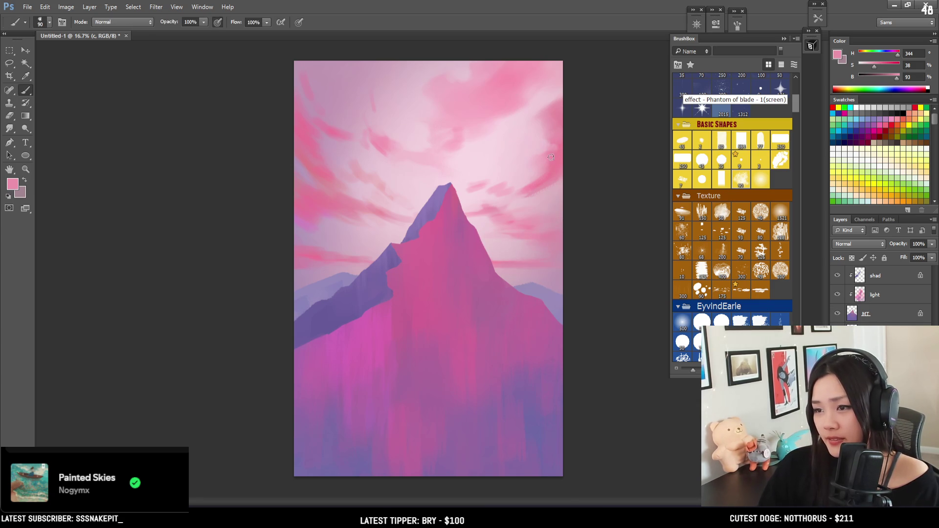
Sample a lighter sky pink (H 342, S 29, B 97) and enlarge the brush
{"action": "left_click", "coordinate": [552, 153], "text": "alt"}
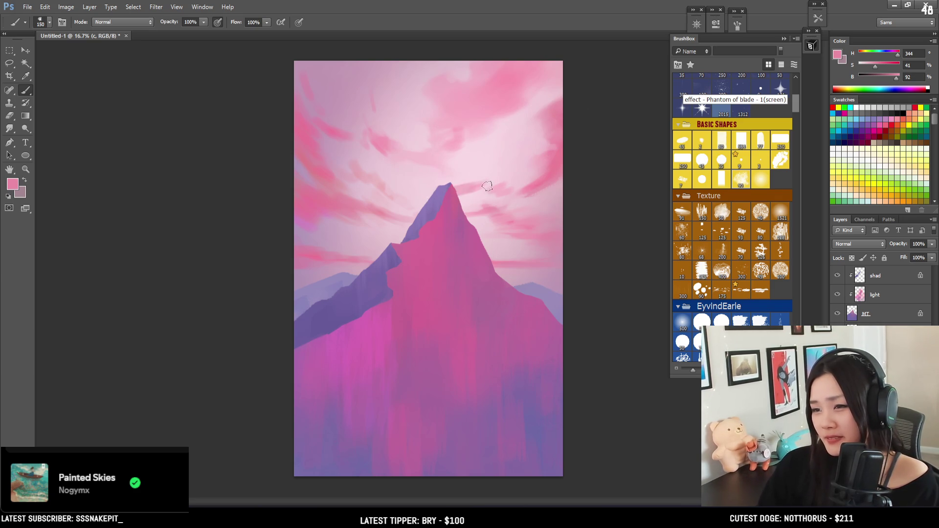
{"action": "key", "text": "bracketleft"}
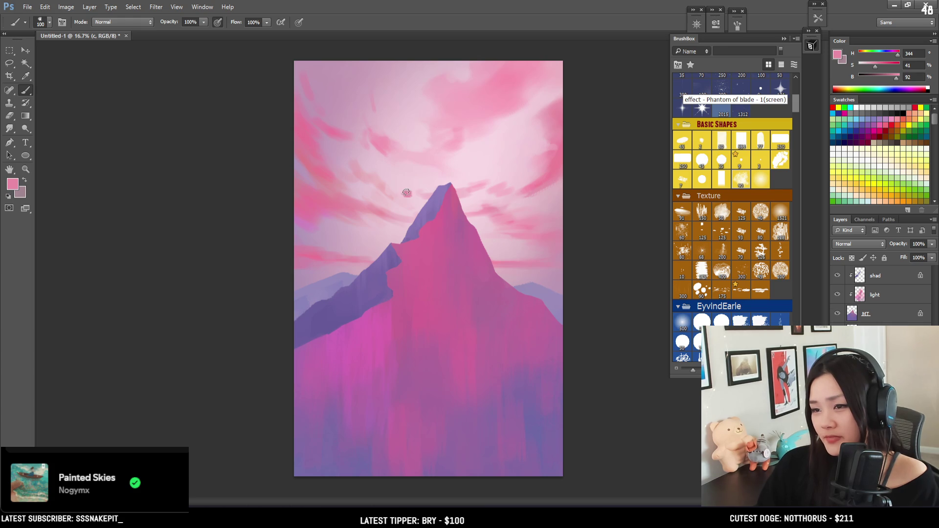
{"action": "key", "text": "e"}
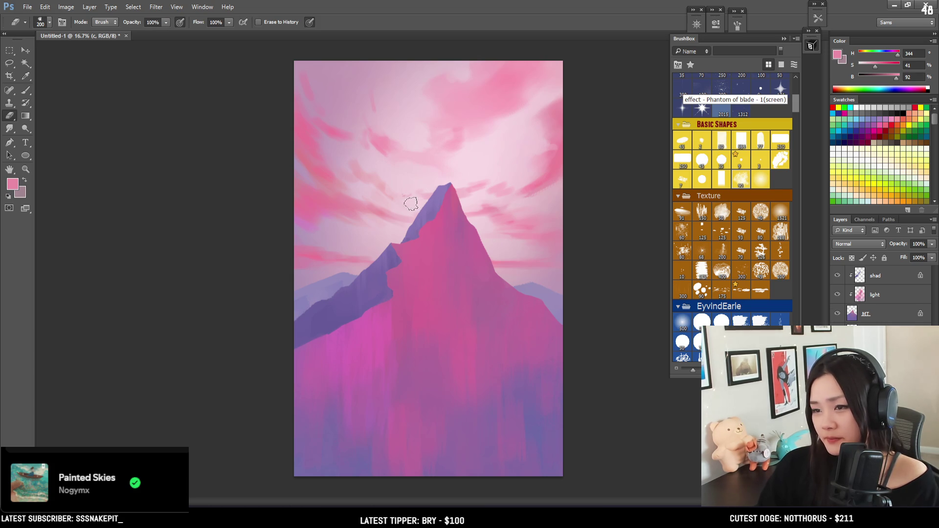
{"action": "key", "text": "b"}
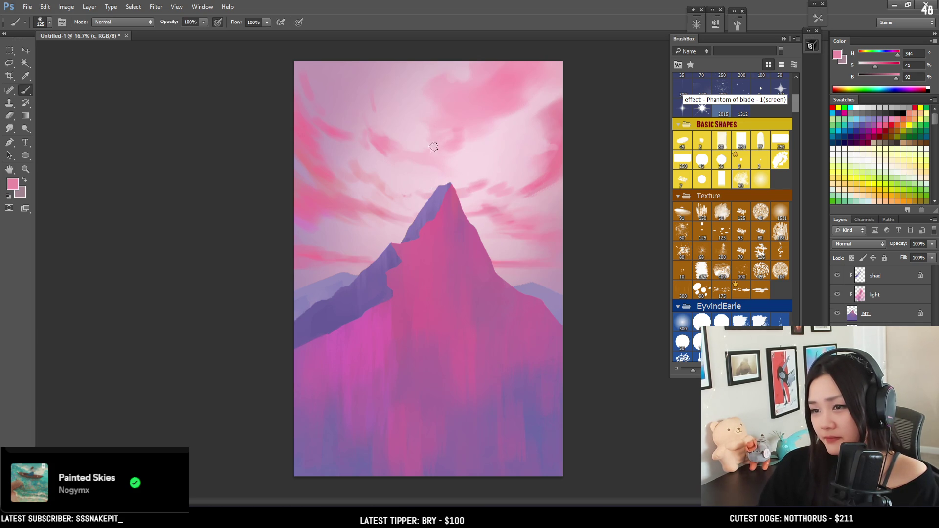
{"action": "key", "text": "bracketright"}
{"action": "key", "text": "space"}
{"action": "left_click", "coordinate": [454, 138], "text": "alt"}
{"action": "key", "text": "bracketright"}
Sample a pink from the sky and paint a light pink stroke above the peak
{"action": "key", "text": "bracketleft"}
{"action": "key", "text": "bracketleft"}
{"action": "key", "text": "bracketleft"}
{"action": "key", "text": "bracketleft"}
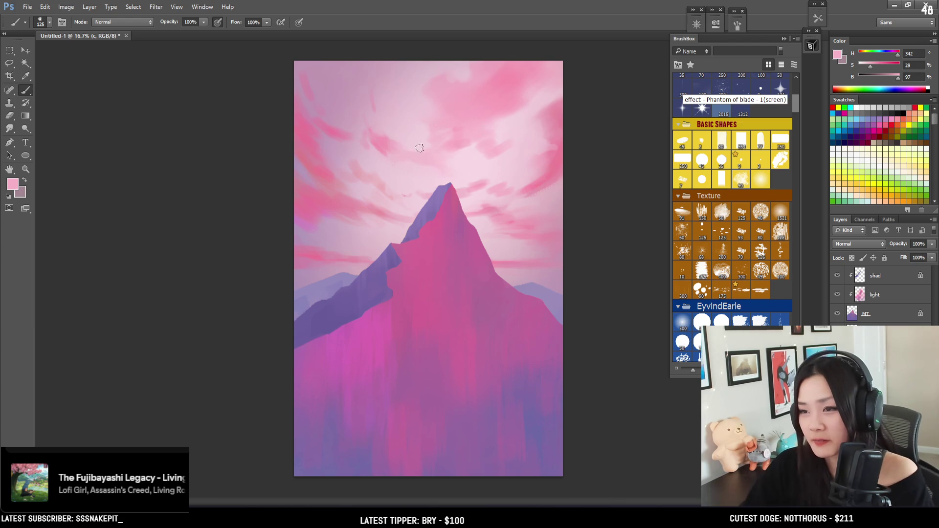
{"action": "key", "text": "e"}
{"action": "right_click", "coordinate": [333, 118]}
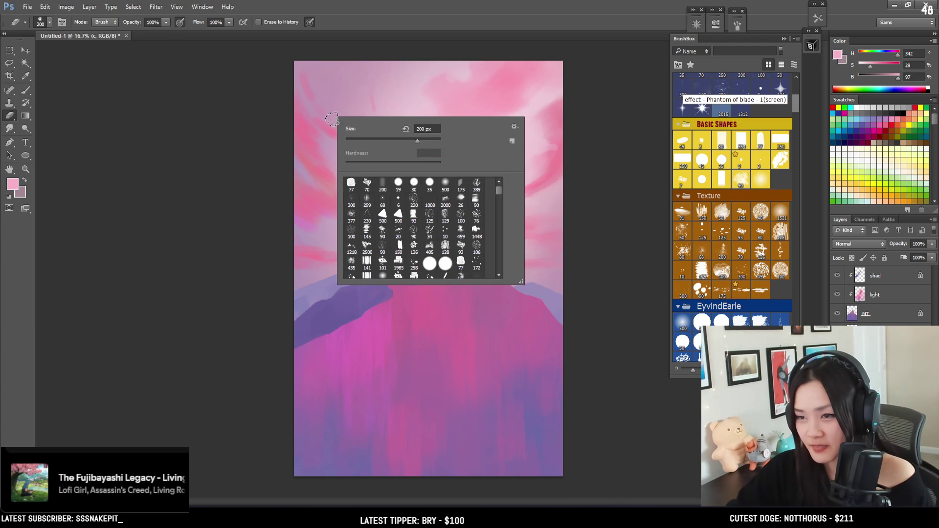
{"action": "key", "text": "Escape"}
{"action": "key", "text": "bracketleft"}
{"action": "key", "text": "bracketleft"}
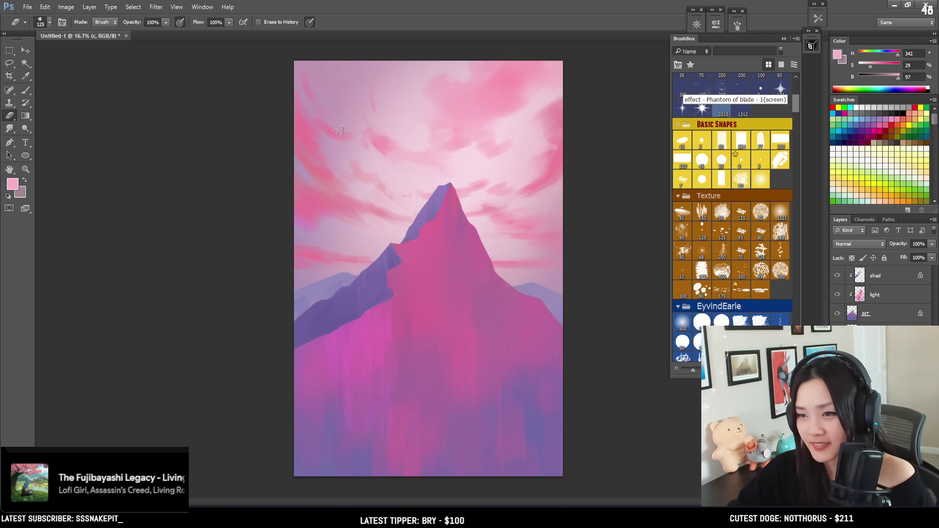
{"action": "key", "text": "b"}
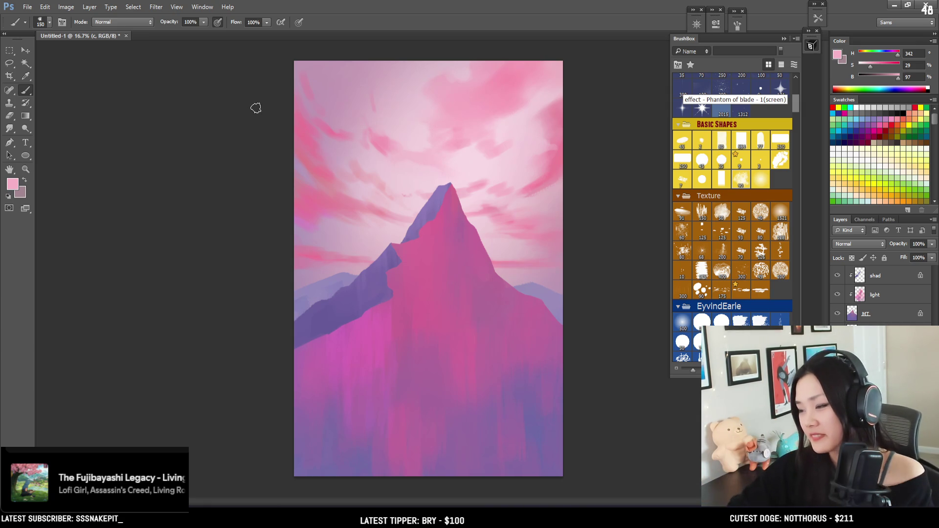
{"action": "key", "text": "e"}
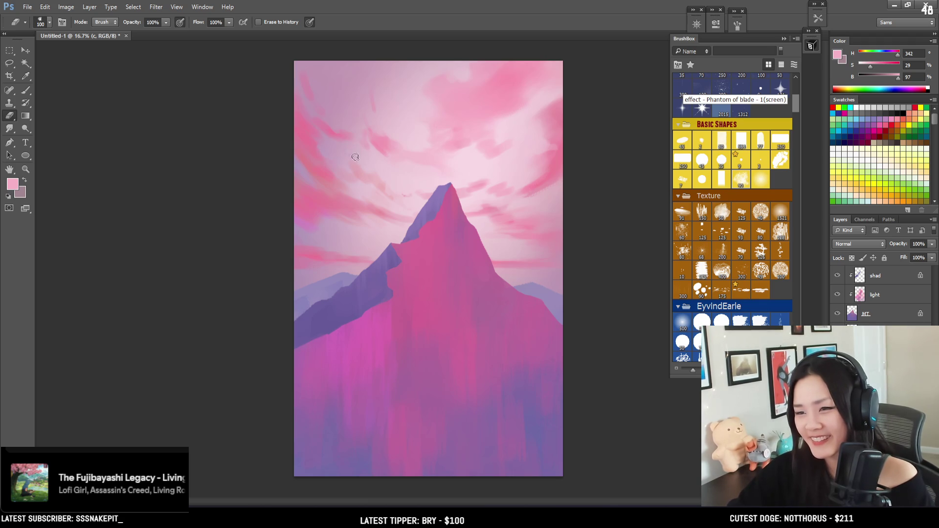
{"action": "key", "text": "b"}
{"action": "left_click", "coordinate": [388, 139], "text": "alt"}
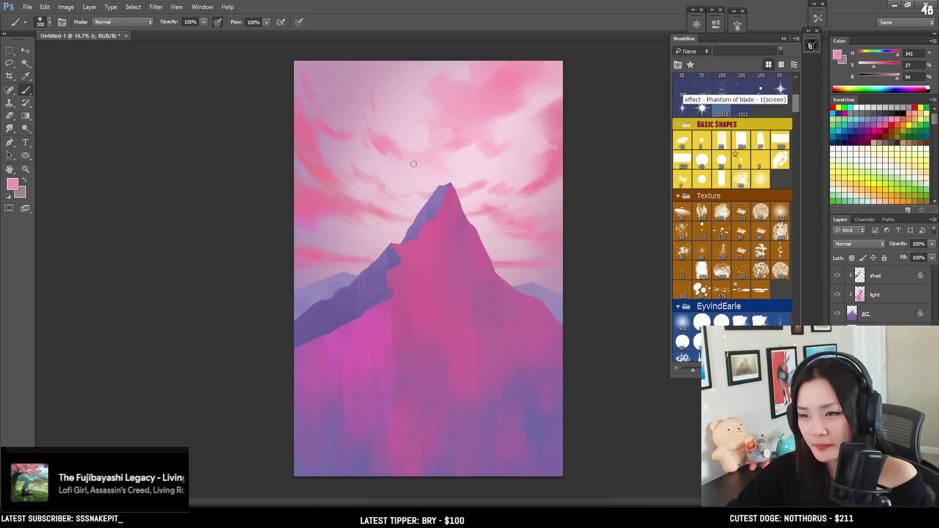
{"action": "mouse_move", "coordinate": [401, 162]}
{"action": "left_mouse_down"}
{"action": "mouse_move", "coordinate": [420, 186]}
{"action": "mouse_move", "coordinate": [426, 179]}
{"action": "left_mouse_up"}
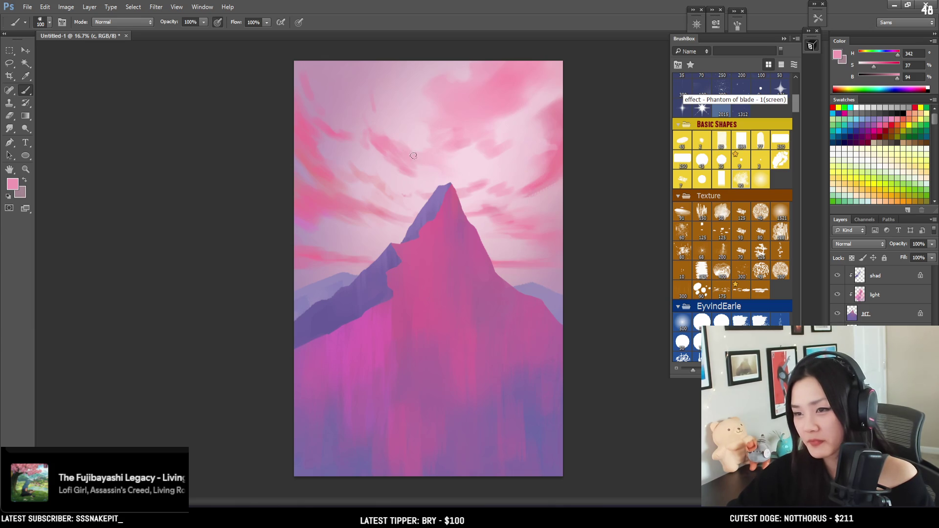
{"action": "key", "text": "e"}
{"action": "key", "text": "bracketright"}
{"action": "key", "text": "bracketright"}
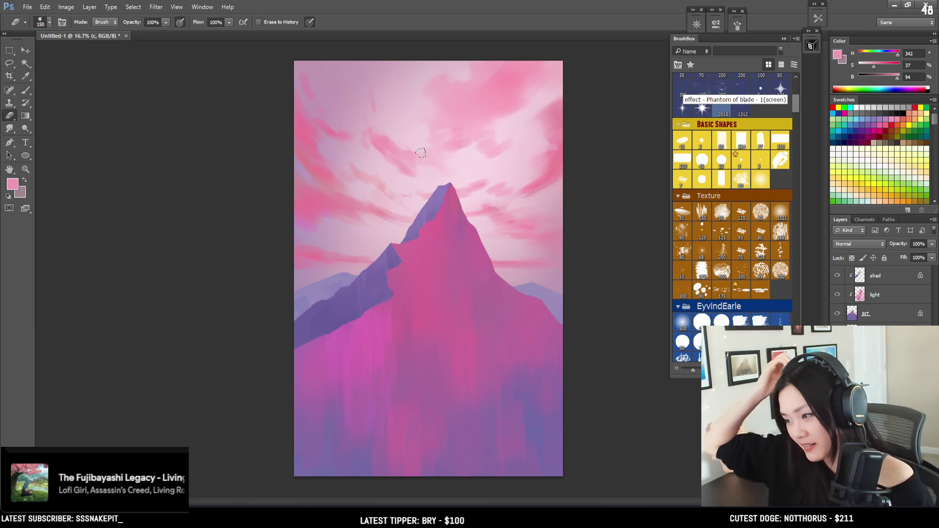
Create a new layer named 'fg' and begin a Lasso outline along the canvas bottom
{"action": "key", "text": "ctrl+shift+n"}
{"action": "type", "text": "fg"}
{"action": "key", "text": "Return"}
{"action": "key", "text": "l"}
{"action": "mouse_move", "coordinate": [581, 401]}
{"action": "left_mouse_down"}
{"action": "mouse_move", "coordinate": [463, 425]}
{"action": "mouse_move", "coordinate": [279, 486]}
{"action": "mouse_move", "coordinate": [542, 487]}
{"action": "mouse_move", "coordinate": [621, 383]}
{"action": "mouse_move", "coordinate": [610, 403]}
{"action": "left_mouse_up"}
Pick a darker purple and paint scratchy texture along the hill's lower slope
{"action": "key", "text": "b"}
{"action": "left_click", "coordinate": [342, 291], "text": "alt"}
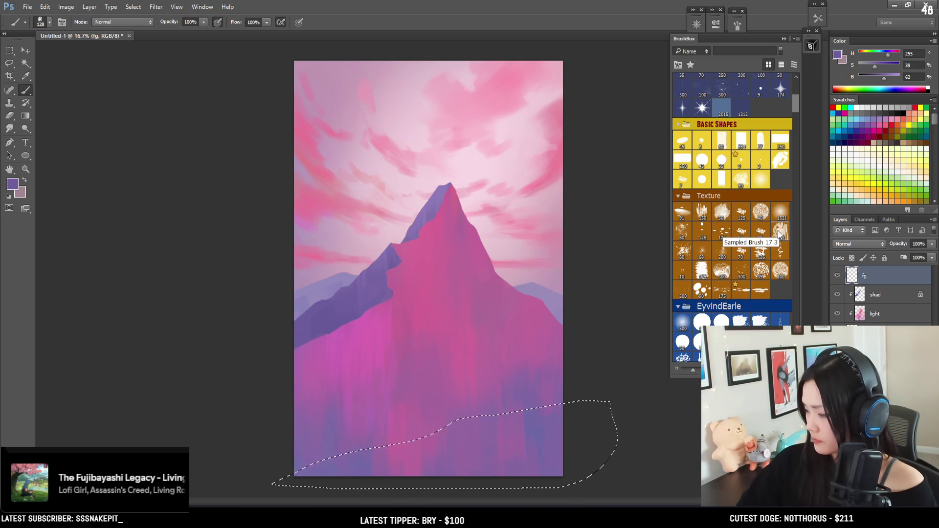
{"action": "key", "text": "i"}
{"action": "left_click", "coordinate": [633, 252]}
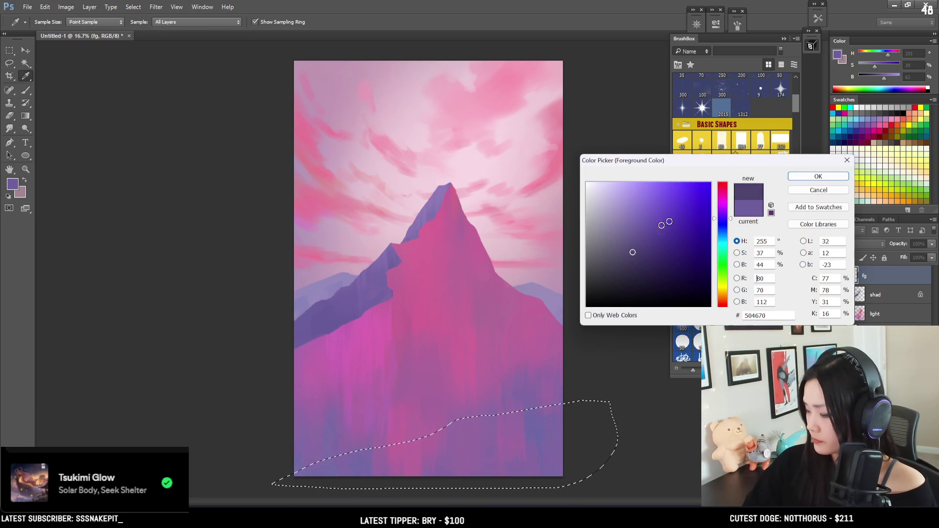
{"action": "left_click", "coordinate": [827, 176]}
{"action": "left_click", "coordinate": [702, 212]}
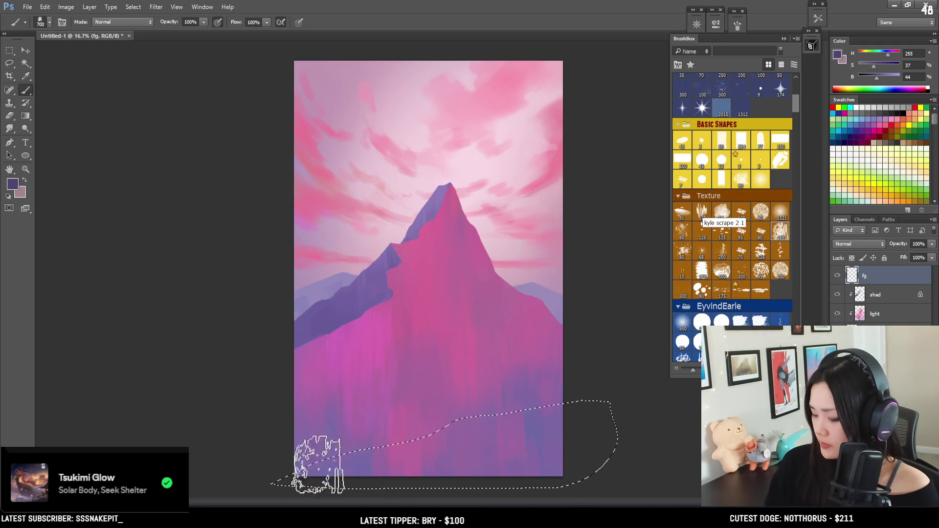
{"action": "mouse_move", "coordinate": [416, 455]}
{"action": "left_mouse_down"}
{"action": "mouse_move", "coordinate": [489, 428]}
{"action": "mouse_move", "coordinate": [524, 388]}
{"action": "mouse_move", "coordinate": [534, 424]}
{"action": "left_mouse_up"}
Enlarge the brush and sample progressively darker purples from the hill
{"action": "key", "text": "bracketright"}
{"action": "key", "text": "bracketright"}
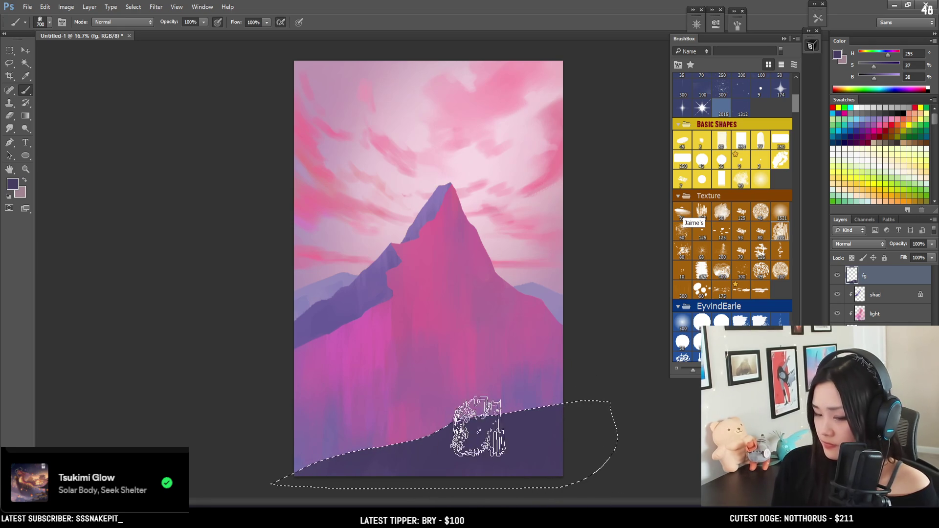
{"action": "key", "text": "bracketright"}
{"action": "left_click_drag", "start_coordinate": [874, 79], "coordinate": [871, 82]}
{"action": "key", "text": "bracketright"}
{"action": "key", "text": "bracketright"}
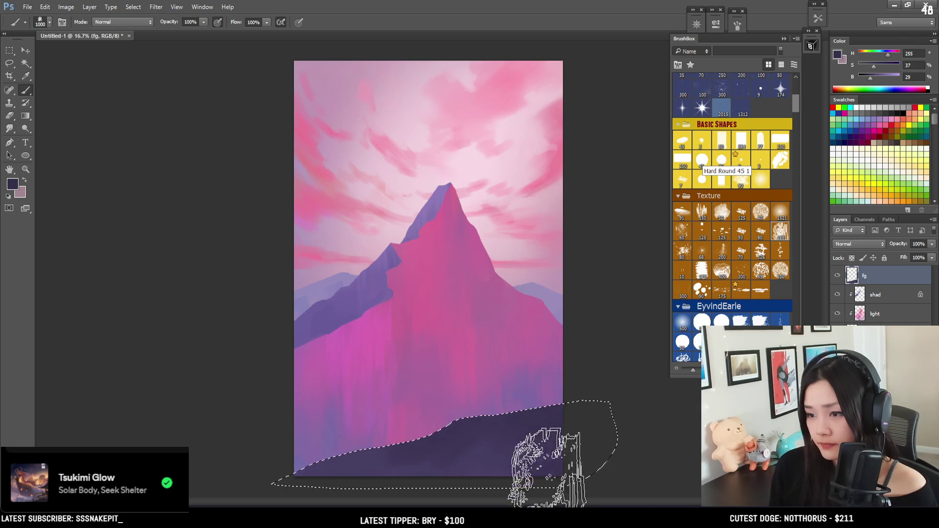
{"action": "key", "text": "bracketleft"}
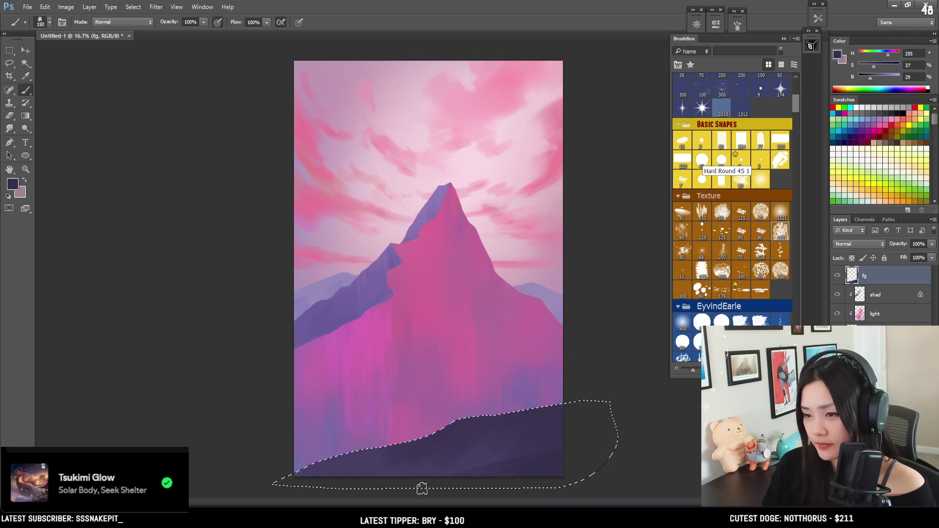
{"action": "key", "text": "bracketright"}
{"action": "left_click", "coordinate": [538, 471], "text": "alt"}
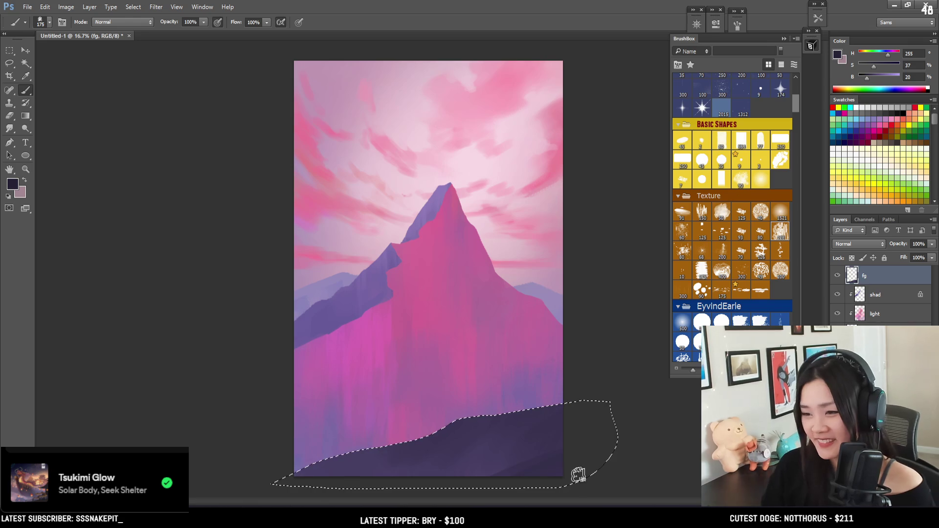
{"action": "key", "text": "bracketright"}
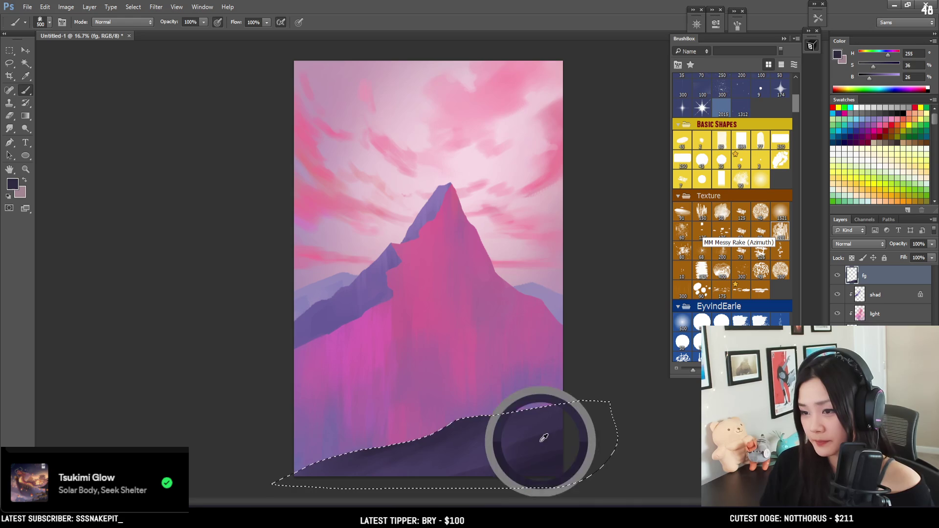
{"action": "left_click", "coordinate": [515, 432], "text": "alt"}
{"action": "key", "text": "bracketleft"}
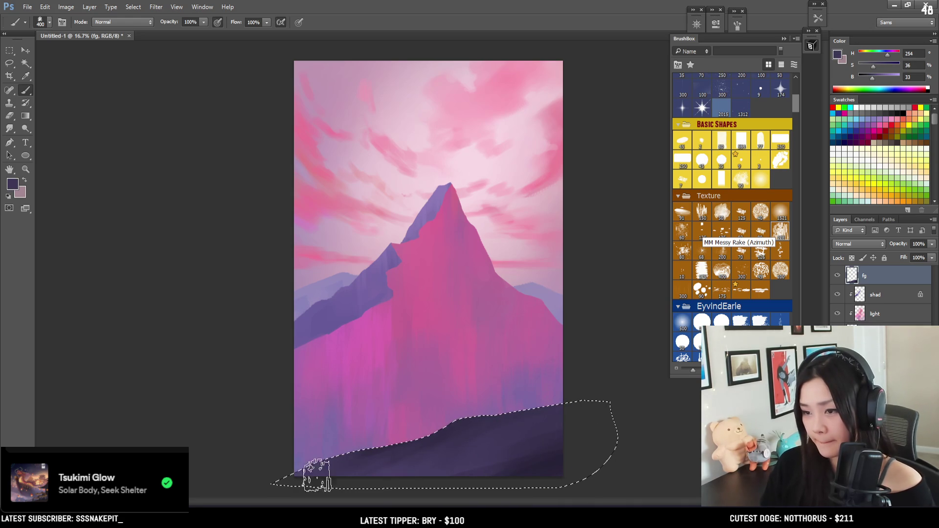
{"action": "left_click", "coordinate": [558, 465], "text": "alt"}
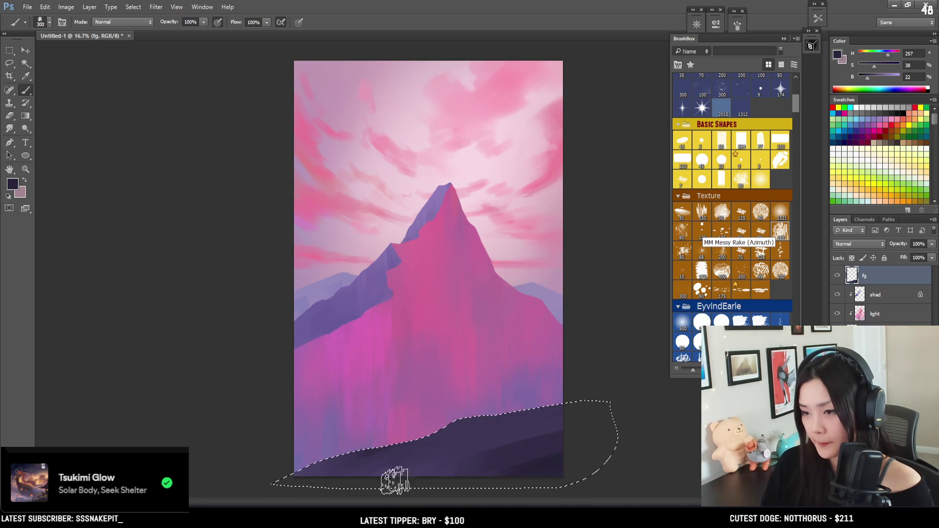
{"action": "key", "text": "bracketleft"}
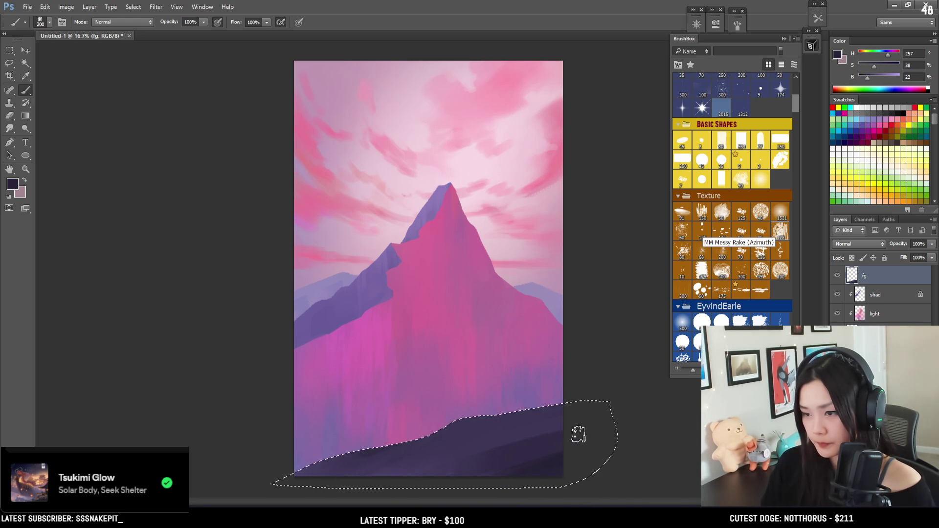
Choose the MM Messy Rake (Azimuth) brush, deselect, and lock fg layer transparency
{"action": "left_click", "coordinate": [743, 292]}
{"action": "left_click", "coordinate": [758, 291]}
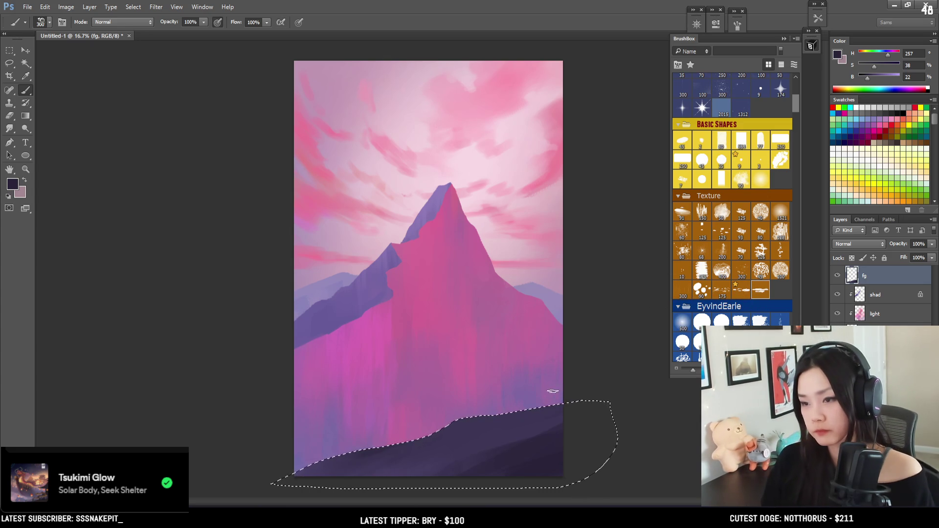
{"action": "key", "text": "ctrl+d"}
{"action": "left_click", "coordinate": [852, 257]}
Paint light texture strokes across the dark hill, sampling lighter and darker purples
{"action": "key", "text": "bracketright"}
{"action": "key", "text": "bracketright"}
{"action": "key", "text": "bracketright"}
{"action": "key", "text": "bracketright"}
{"action": "key", "text": "bracketright"}
{"action": "key", "text": "bracketright"}
{"action": "mouse_move", "coordinate": [423, 443]}
{"action": "left_mouse_down"}
{"action": "mouse_move", "coordinate": [491, 446]}
{"action": "mouse_move", "coordinate": [516, 421]}
{"action": "left_mouse_up"}
{"action": "key", "text": "bracketleft"}
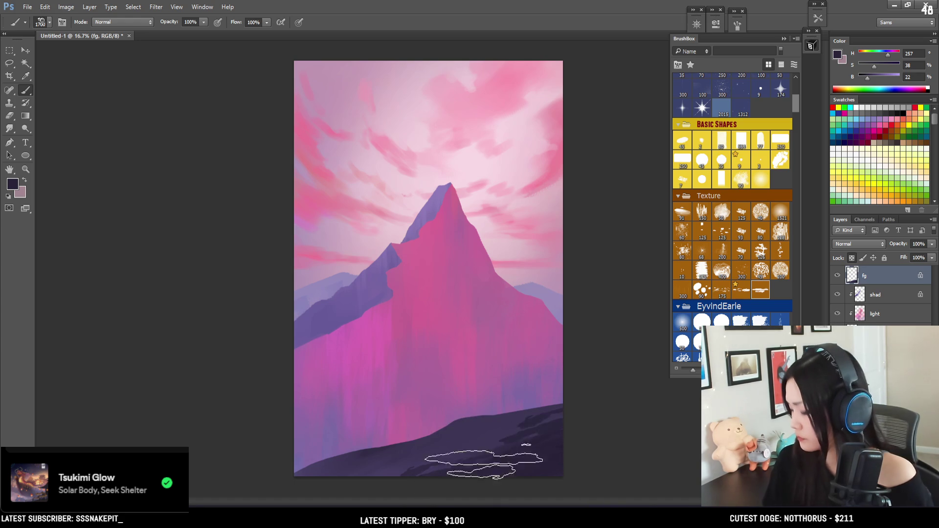
{"action": "left_click", "coordinate": [548, 415], "text": "alt"}
{"action": "key", "text": "bracketleft"}
{"action": "key", "text": "bracketleft"}
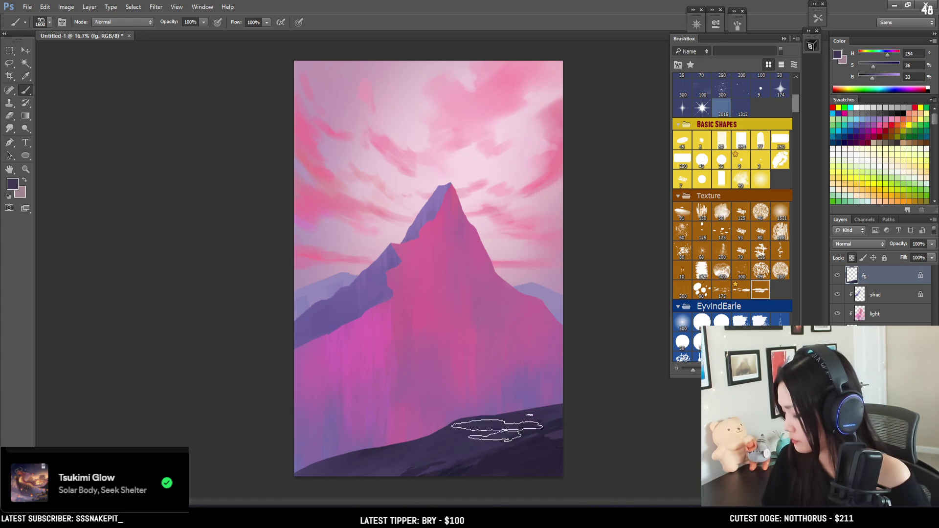
{"action": "key", "text": "bracketleft"}
{"action": "key", "text": "bracketleft"}
{"action": "key", "text": "bracketleft"}
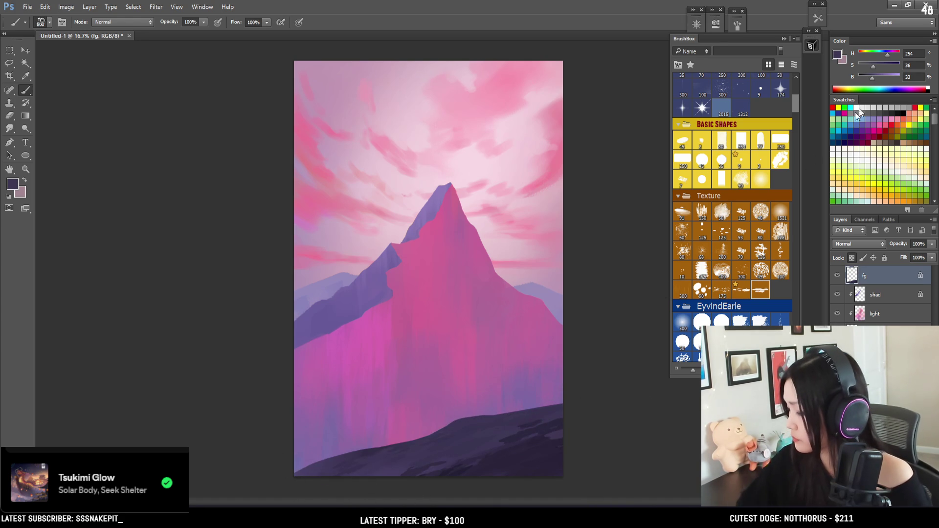
{"action": "left_click_drag", "start_coordinate": [873, 79], "coordinate": [880, 78]}
{"action": "key", "text": "bracketright"}
{"action": "key", "text": "bracketright"}
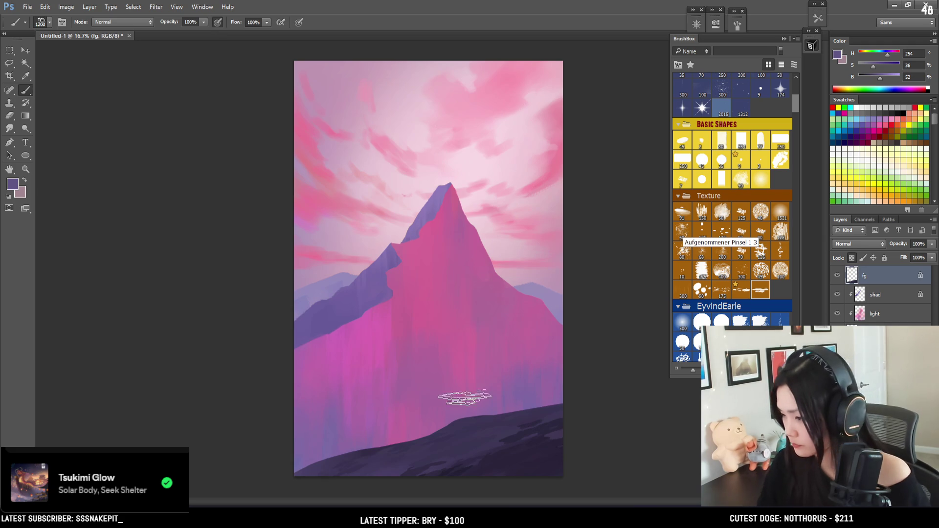
{"action": "key", "text": "bracketright"}
{"action": "key", "text": "bracketright"}
{"action": "key", "text": "bracketright"}
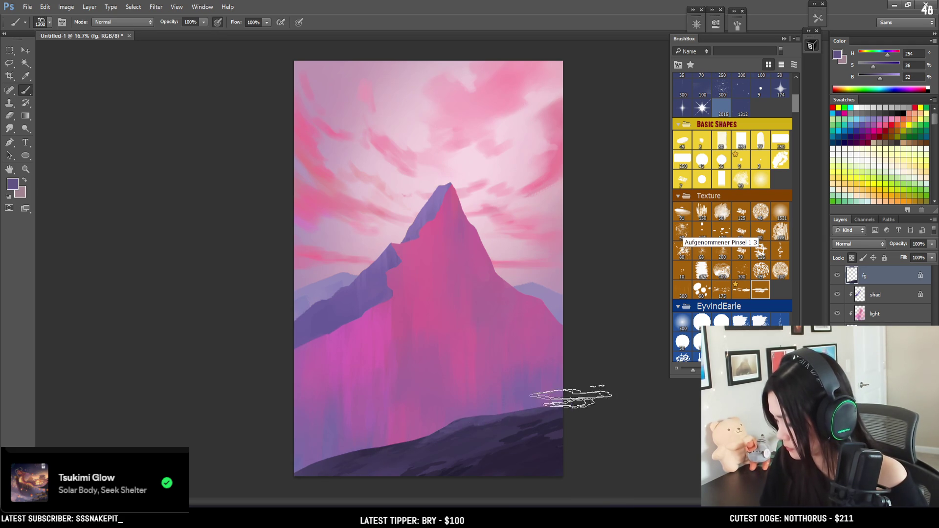
{"action": "left_click", "coordinate": [533, 428], "text": "alt"}
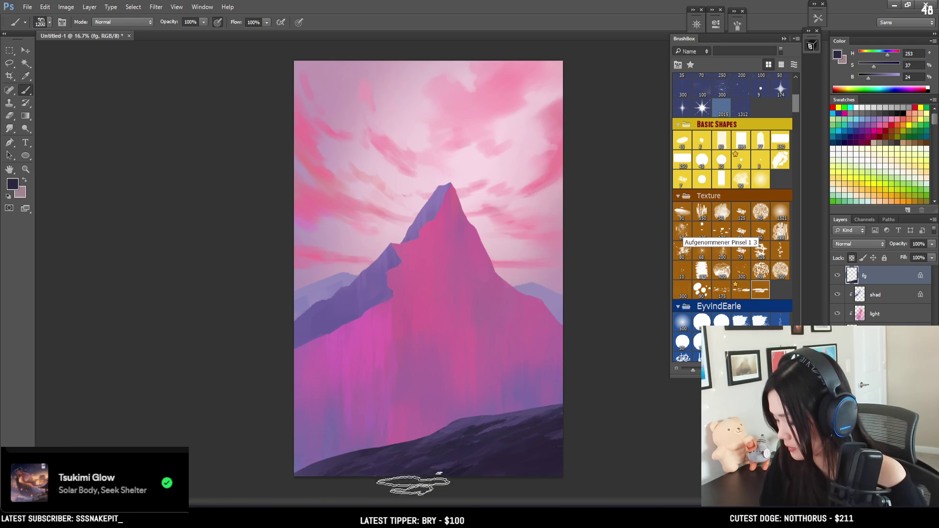
{"action": "left_click", "coordinate": [456, 466], "text": "alt"}
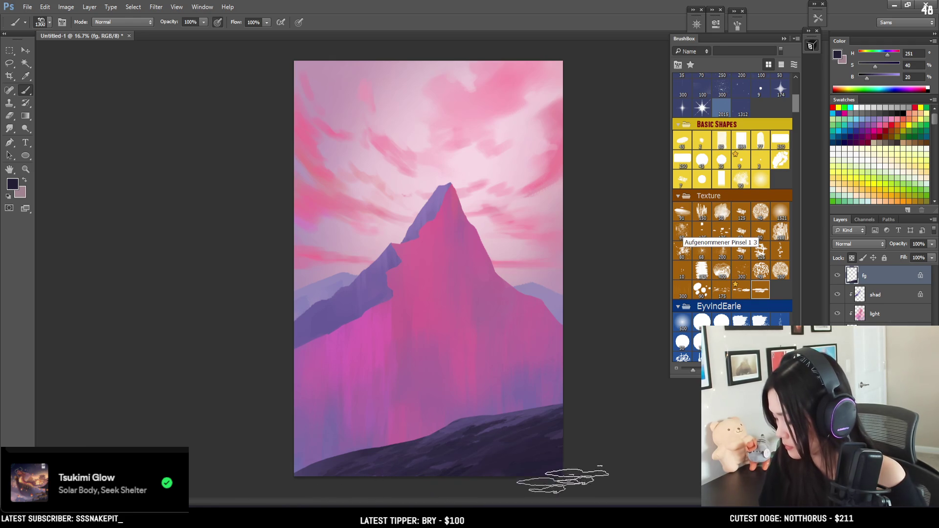
{"action": "key", "text": "bracketleft"}
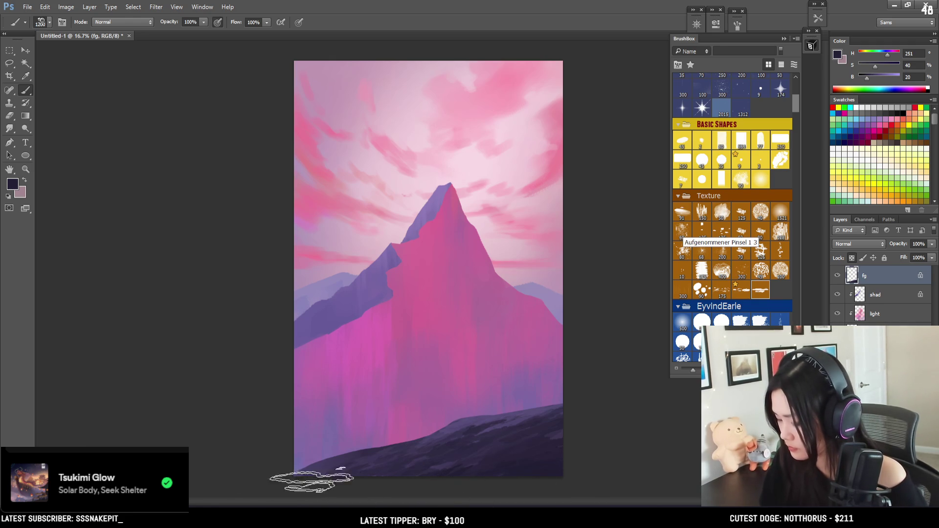
{"action": "key", "text": "bracketleft"}
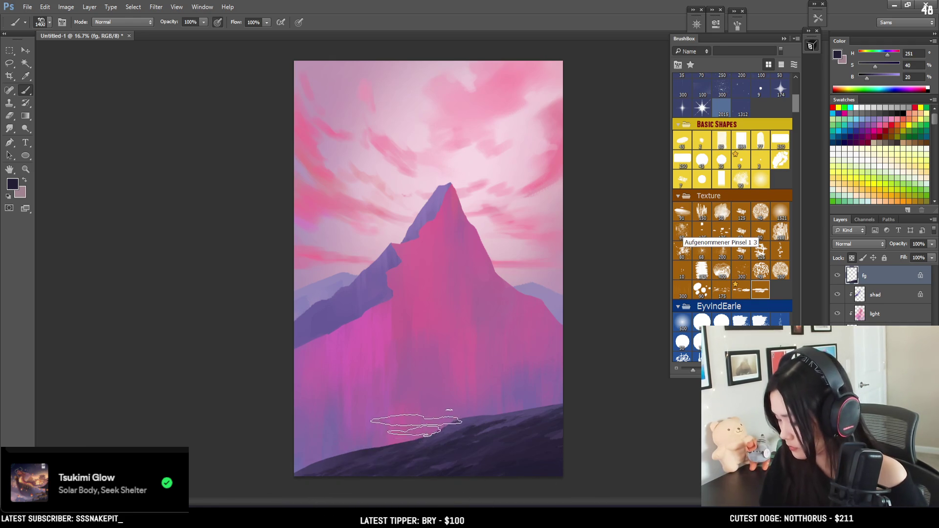
Lasso the lower-left ridge and paint a lighter purple highlight inside it
{"action": "key", "text": "l"}
{"action": "mouse_move", "coordinate": [435, 422]}
{"action": "left_mouse_down"}
{"action": "mouse_move", "coordinate": [357, 470]}
{"action": "mouse_move", "coordinate": [465, 464]}
{"action": "mouse_move", "coordinate": [499, 404]}
{"action": "left_mouse_up"}
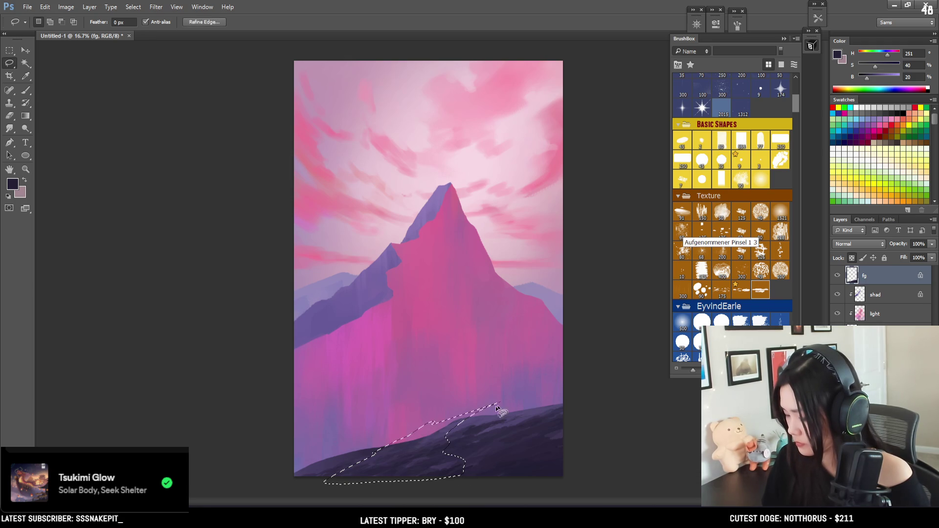
{"action": "key", "text": "b"}
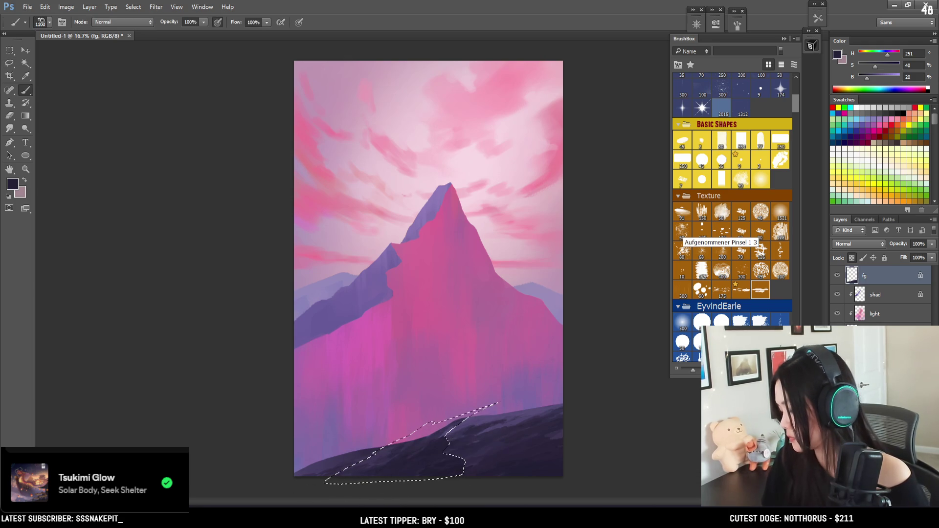
{"action": "left_click", "coordinate": [437, 413], "text": "alt"}
{"action": "key", "text": "bracketleft"}
{"action": "key", "text": "bracketleft"}
{"action": "key", "text": "ctrl+d"}
{"action": "left_click", "coordinate": [450, 454], "text": "alt"}
{"action": "key", "text": "bracketleft"}
Lasso another patch of the lower hill, paint inside it, then deselect and pick the Eraser
{"action": "key", "text": "l"}
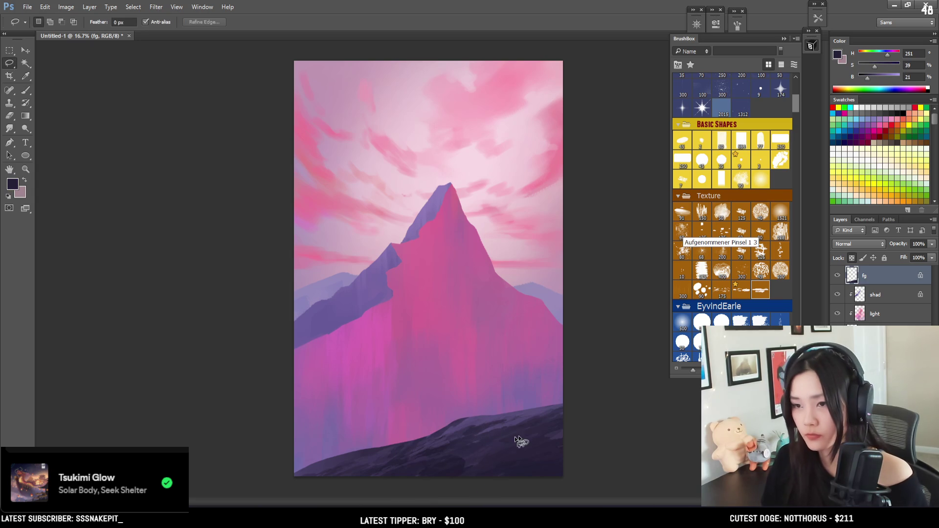
{"action": "mouse_move", "coordinate": [517, 440]}
{"action": "left_mouse_down"}
{"action": "mouse_move", "coordinate": [425, 477]}
{"action": "mouse_move", "coordinate": [518, 465]}
{"action": "left_mouse_up"}
{"action": "mouse_move", "coordinate": [533, 437]}
{"action": "left_mouse_down"}
{"action": "mouse_move", "coordinate": [431, 470]}
{"action": "mouse_move", "coordinate": [455, 482]}
{"action": "mouse_move", "coordinate": [580, 455]}
{"action": "mouse_move", "coordinate": [541, 447]}
{"action": "mouse_move", "coordinate": [551, 433]}
{"action": "left_mouse_up"}
{"action": "key", "text": "b"}
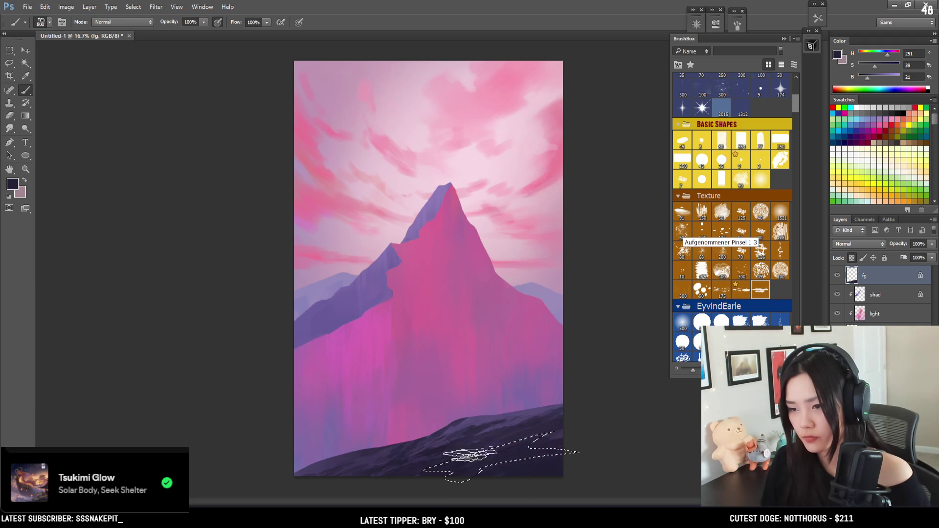
{"action": "key", "text": "ctrl+d"}
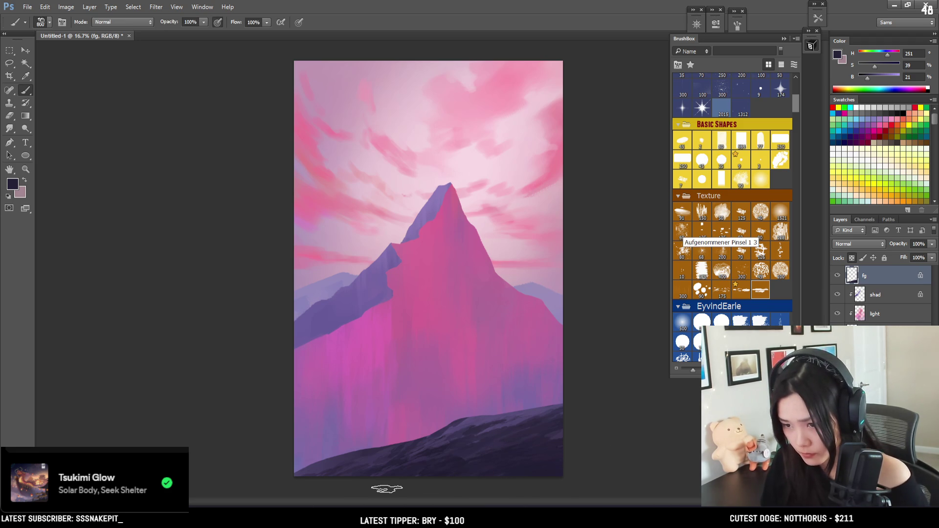
{"action": "key", "text": "e"}
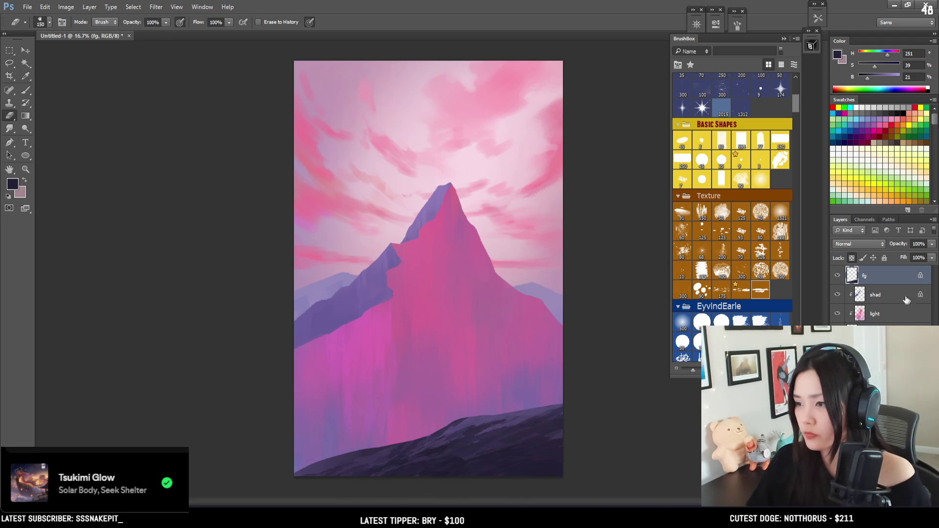
Unlock fg transparency and set up a textured eraser tip at a suitable size
{"action": "left_click", "coordinate": [852, 258]}
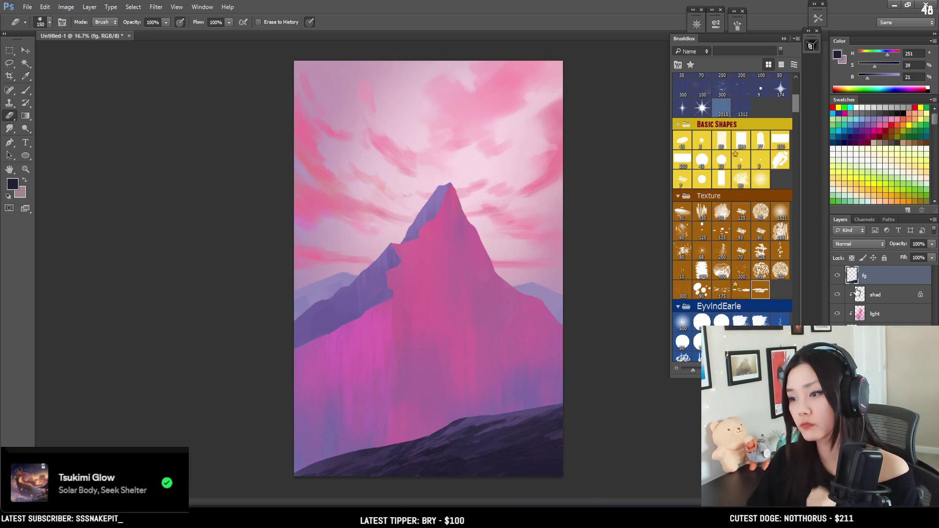
{"action": "key", "text": "bracketright"}
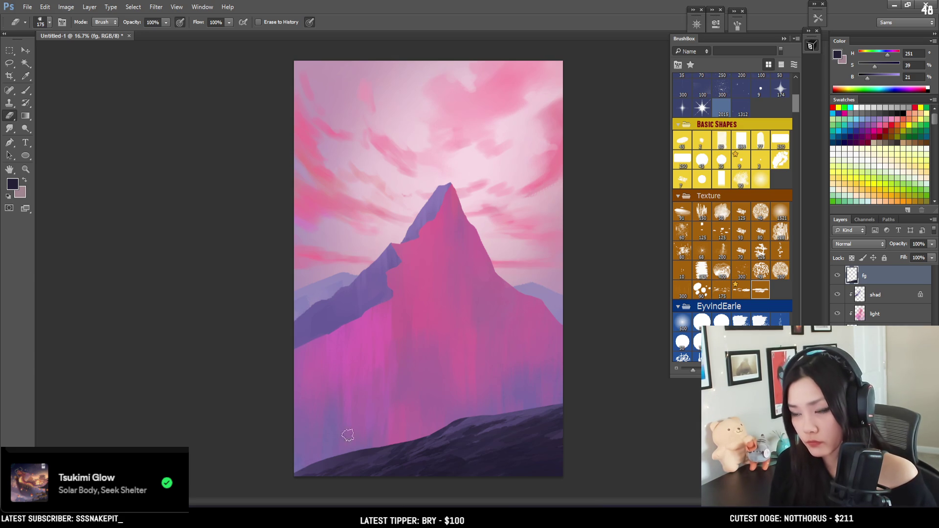
{"action": "left_click", "coordinate": [761, 213]}
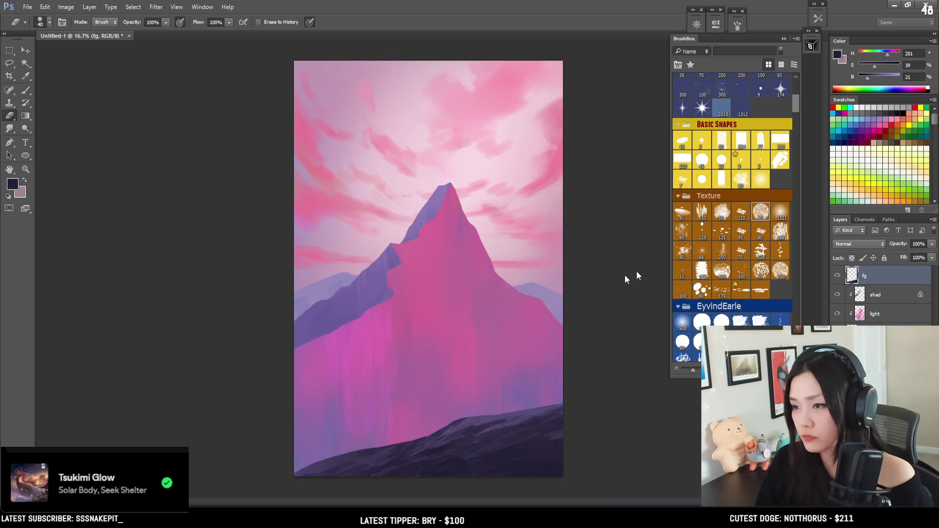
{"action": "key", "text": "bracketright"}
{"action": "key", "text": "bracketright"}
{"action": "key", "text": "bracketright"}
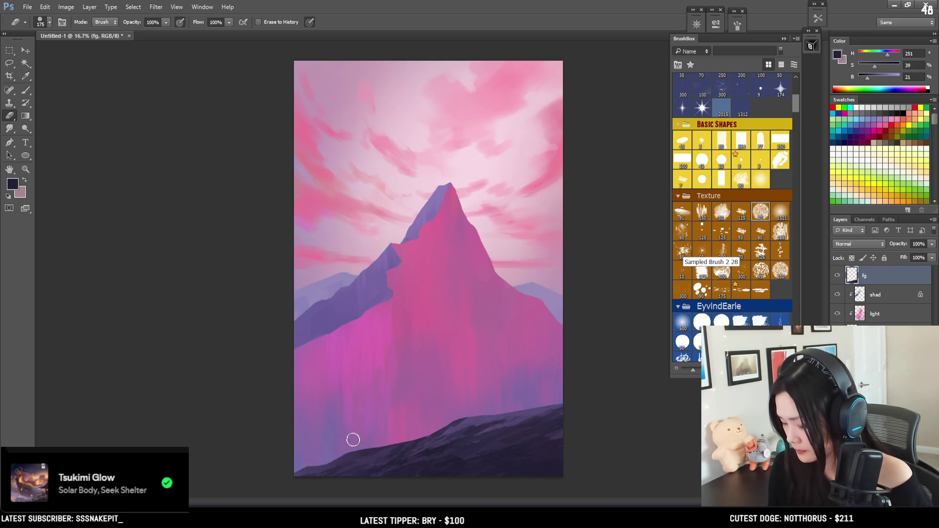
{"action": "key", "text": "bracketleft"}
{"action": "key", "text": "bracketleft"}
{"action": "key", "text": "bracketleft"}
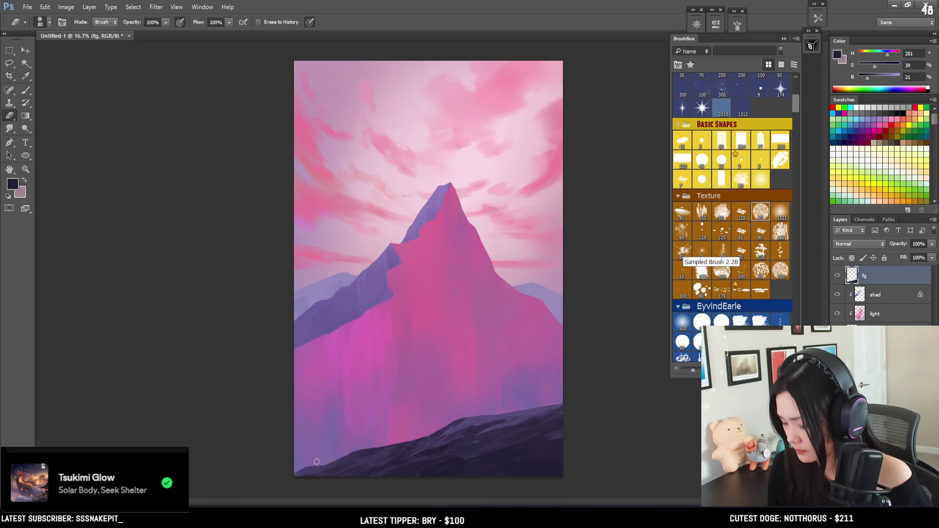
{"action": "key", "text": "bracketleft"}
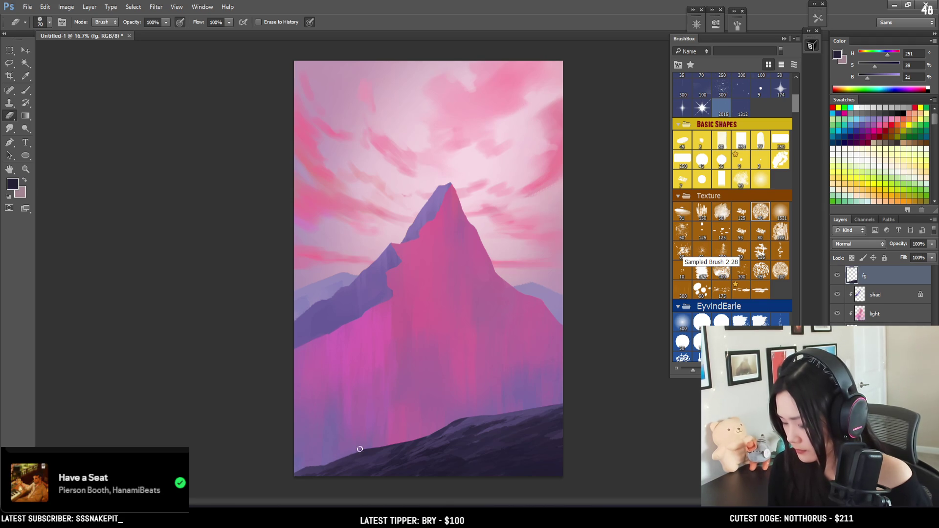
{"action": "key", "text": "bracketright"}
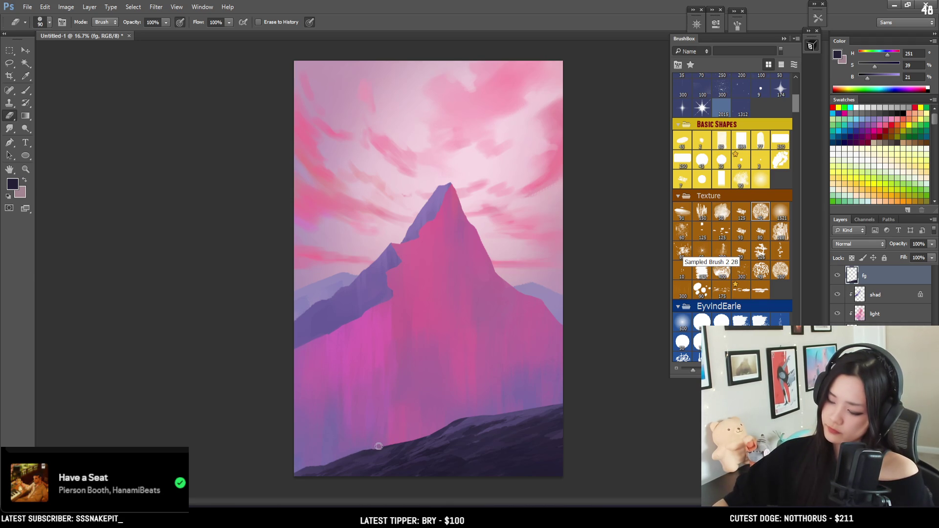
{"action": "key", "text": "bracketright"}
{"action": "key", "text": "bracketleft"}
{"action": "key", "text": "bracketleft"}
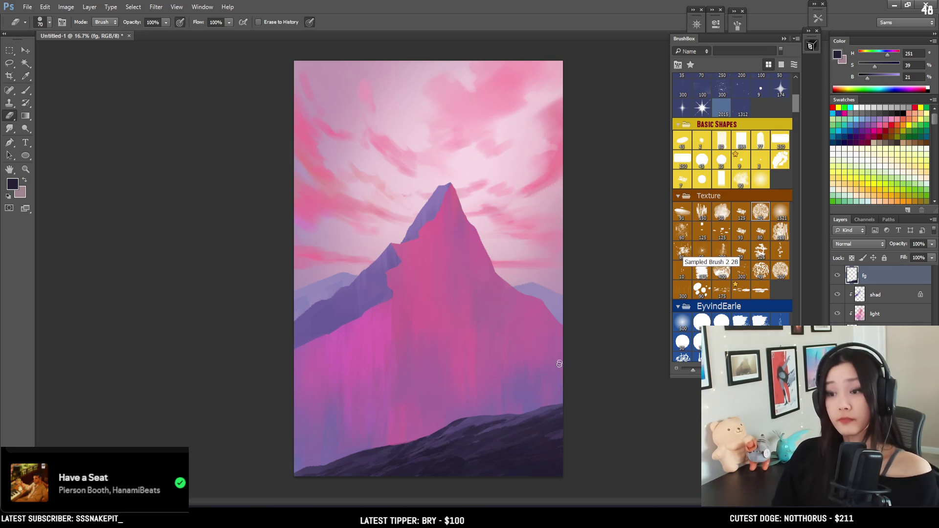
{"action": "scroll", "coordinate": [612, 284], "scroll_direction": "down", "scroll_amount": 2}
{"action": "scroll", "coordinate": [608, 289], "scroll_direction": "up", "scroll_amount": 1}
{"action": "scroll", "coordinate": [605, 295], "scroll_direction": "up", "scroll_amount": 1}
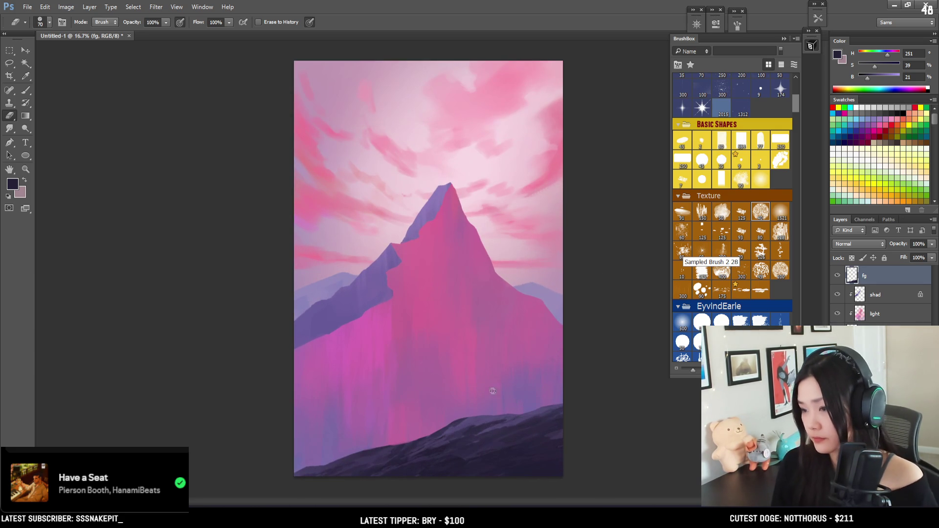
Enlarge the foreground hills to about 110% and add a new empty layer
{"action": "key", "text": "ctrl+t"}
{"action": "left_click_drag", "start_coordinate": [293, 478], "coordinate": [265, 484]}
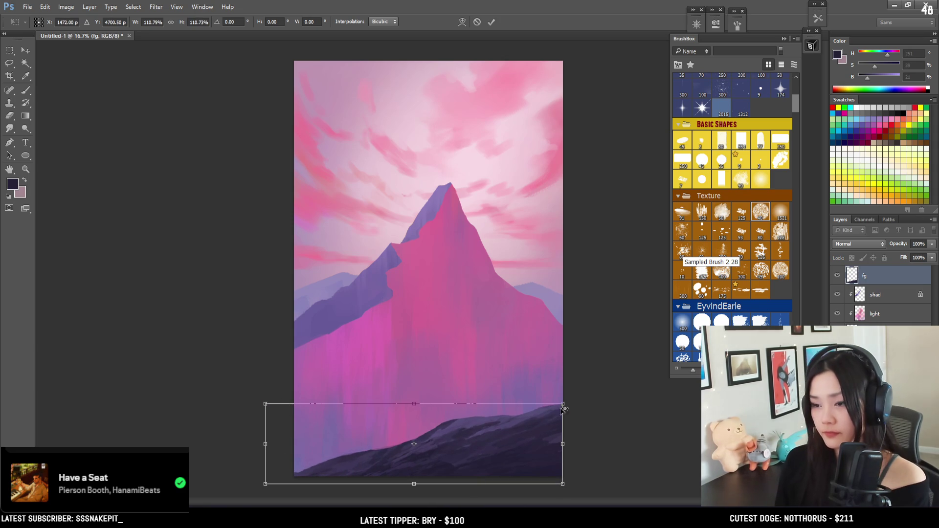
{"action": "key", "text": "Return"}
{"action": "key", "text": "e"}
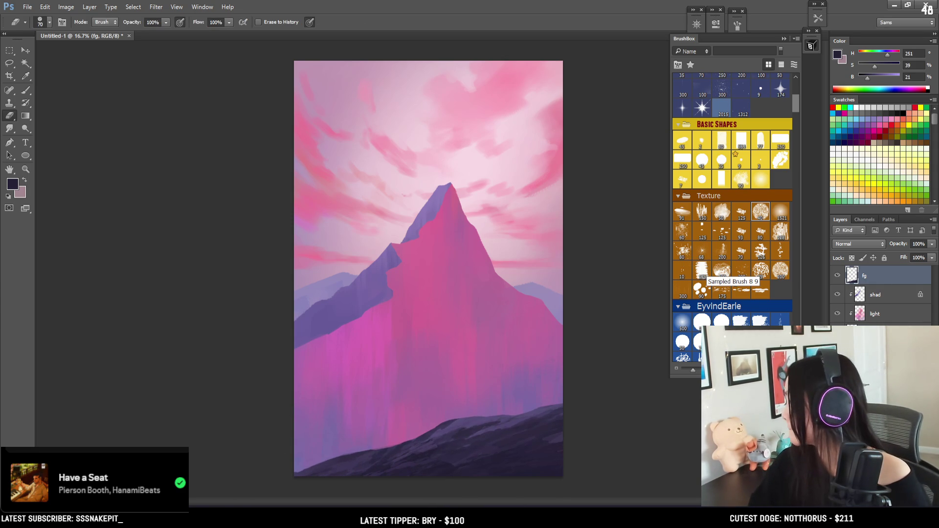
{"action": "key", "text": "ctrl+shift+alt+n"}
Name the new layer 'mist', move it below fg, and select the big grain brush
{"action": "double_click", "coordinate": [866, 276]}
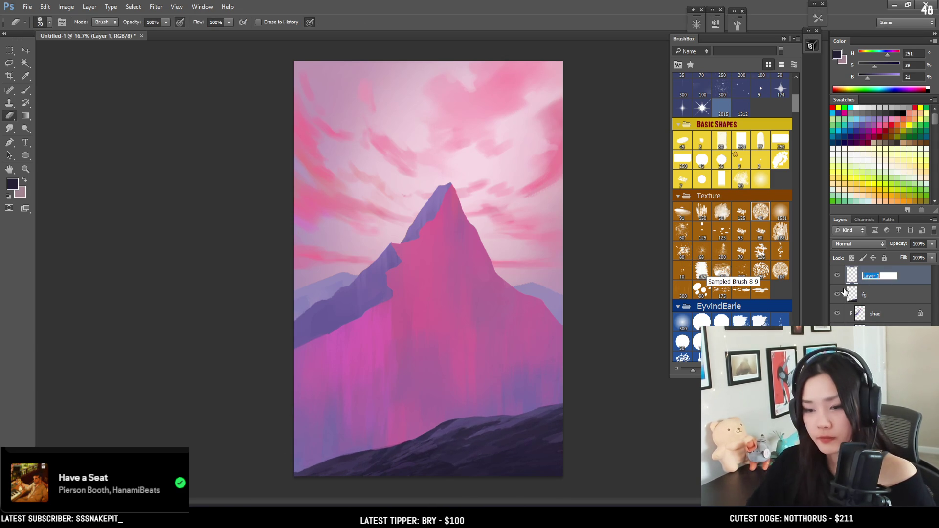
{"action": "type", "text": "mist"}
{"action": "key", "text": "Return"}
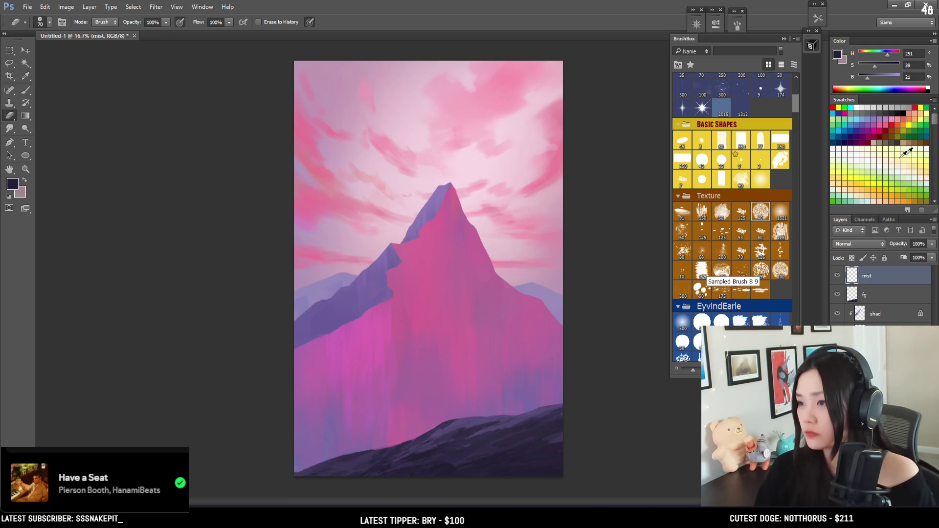
{"action": "left_click_drag", "start_coordinate": [874, 284], "coordinate": [871, 299]}
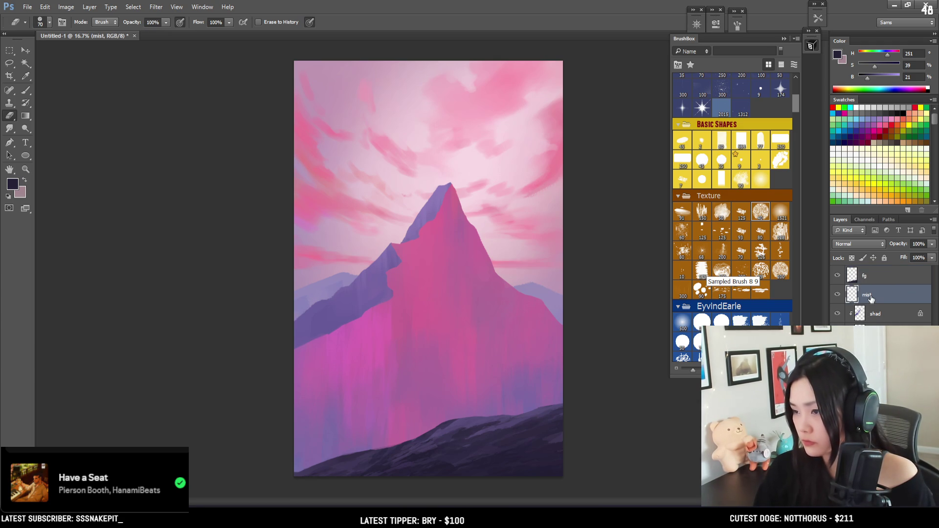
{"action": "scroll", "coordinate": [723, 242], "scroll_direction": "down", "scroll_amount": 10}
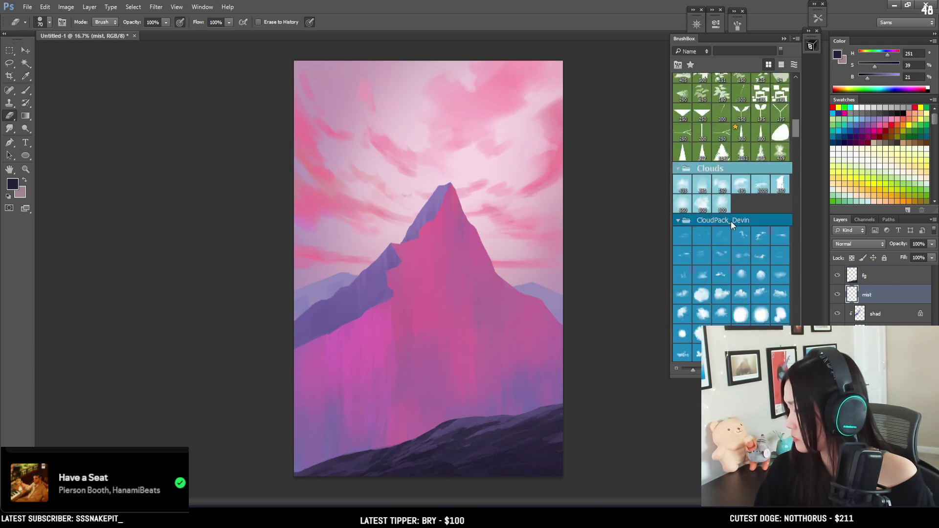
{"action": "scroll", "coordinate": [723, 240], "scroll_direction": "down", "scroll_amount": 3}
{"action": "scroll", "coordinate": [722, 243], "scroll_direction": "down", "scroll_amount": 10}
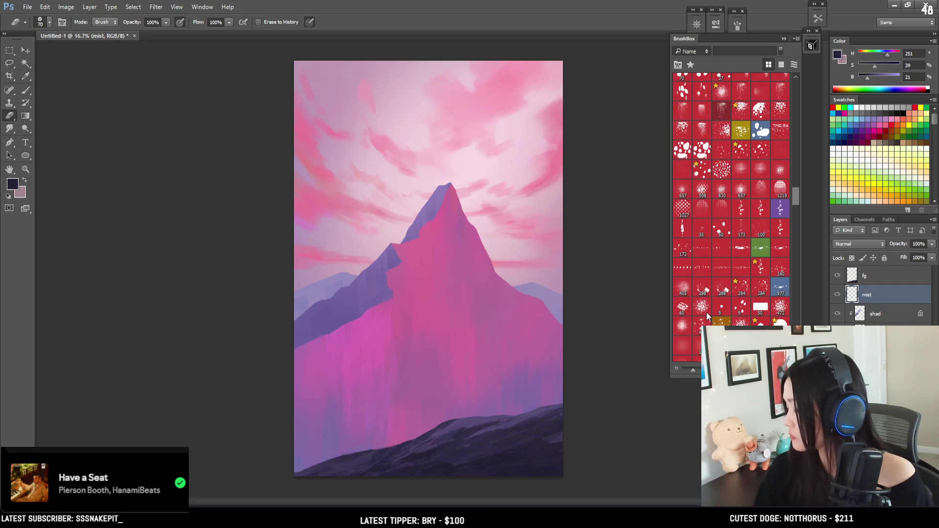
{"action": "scroll", "coordinate": [707, 241], "scroll_direction": "down", "scroll_amount": 2}
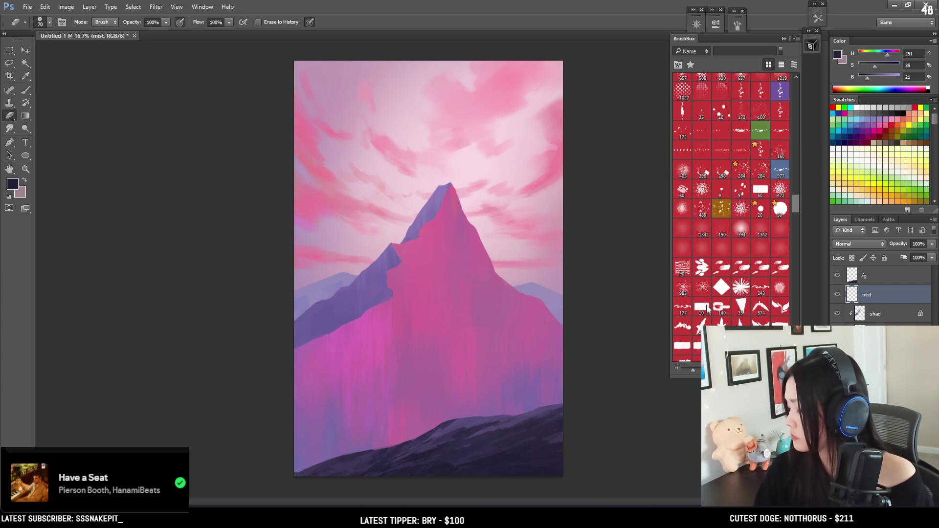
{"action": "left_click", "coordinate": [700, 228]}
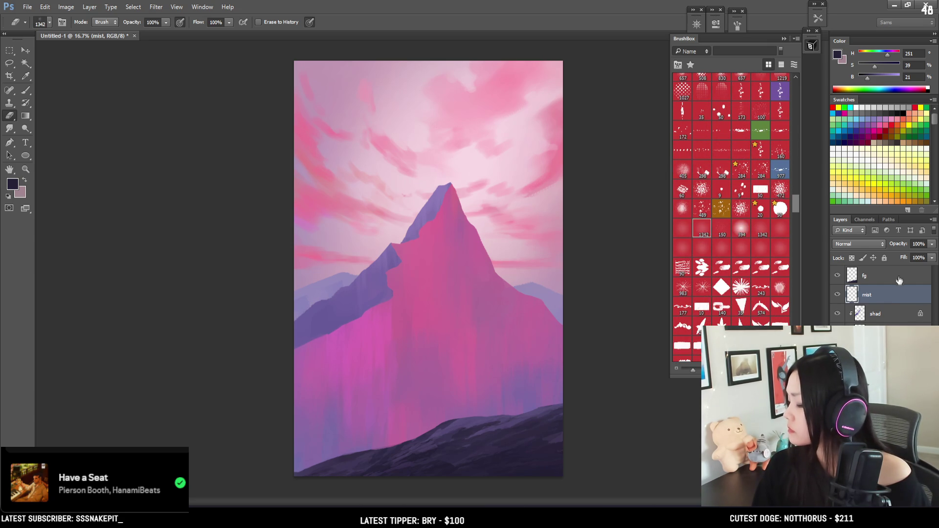
Sample a light purple from the canvas and lighten it into a lilac
{"action": "key", "text": "b"}
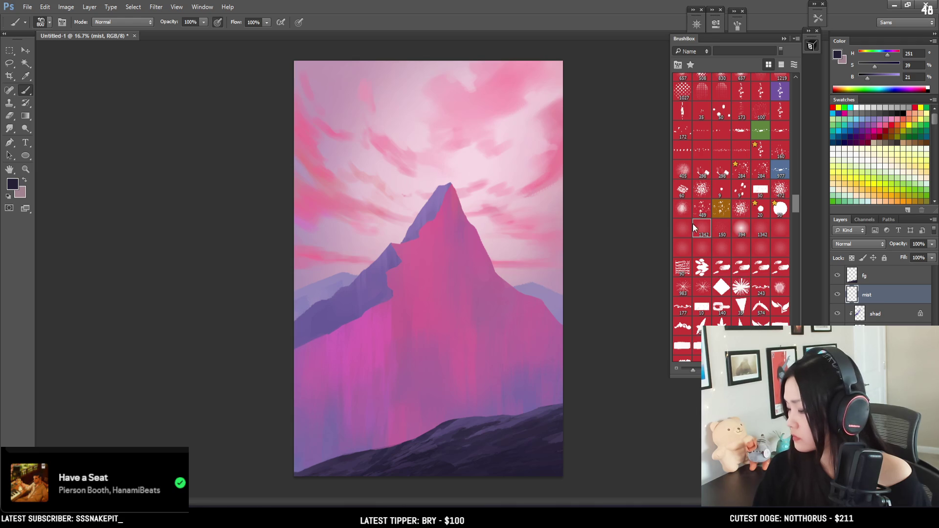
{"action": "left_click", "coordinate": [698, 227]}
{"action": "mouse_move", "coordinate": [380, 220]}
{"action": "left_mouse_down"}
{"action": "mouse_move", "coordinate": [336, 277]}
{"action": "mouse_move", "coordinate": [361, 279]}
{"action": "mouse_move", "coordinate": [346, 275]}
{"action": "left_mouse_up"}
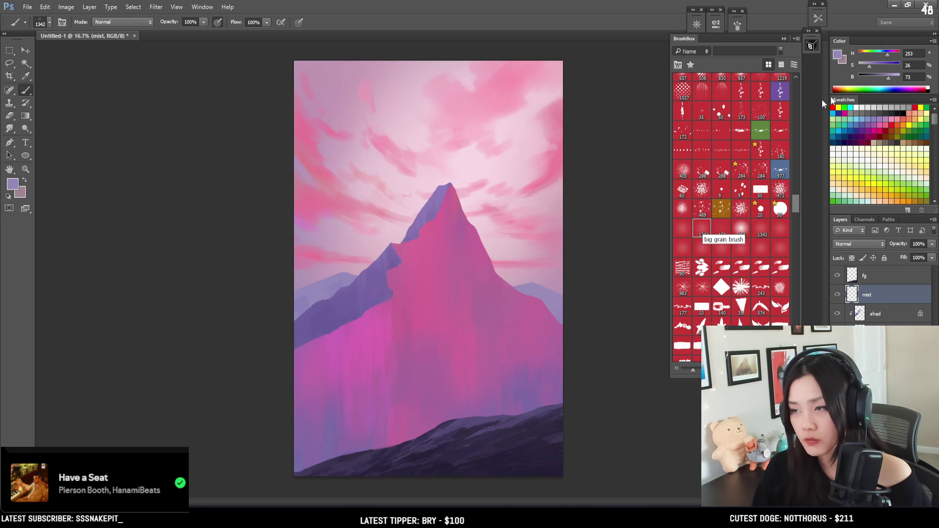
{"action": "key", "text": "i"}
{"action": "left_click", "coordinate": [837, 55]}
{"action": "mouse_move", "coordinate": [619, 216]}
{"action": "left_mouse_down"}
{"action": "mouse_move", "coordinate": [624, 200]}
{"action": "mouse_move", "coordinate": [637, 199]}
{"action": "mouse_move", "coordinate": [627, 190]}
{"action": "left_mouse_up"}
{"action": "left_click", "coordinate": [826, 175]}
{"action": "key", "text": "b"}
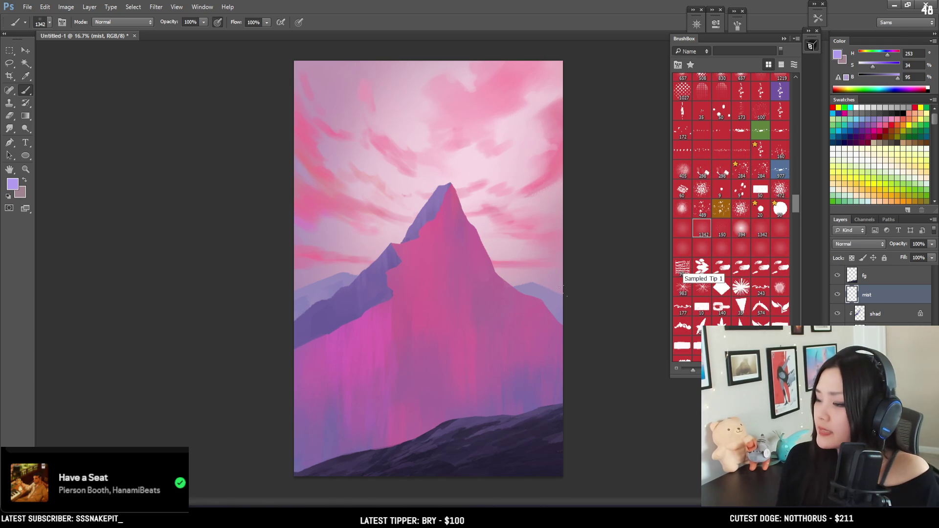
Try mist strokes across the lower hills, undoing them and resizing the brush
{"action": "key", "text": "bracketright"}
{"action": "mouse_move", "coordinate": [518, 447]}
{"action": "left_mouse_down"}
{"action": "mouse_move", "coordinate": [353, 455]}
{"action": "mouse_move", "coordinate": [389, 470]}
{"action": "left_mouse_up"}
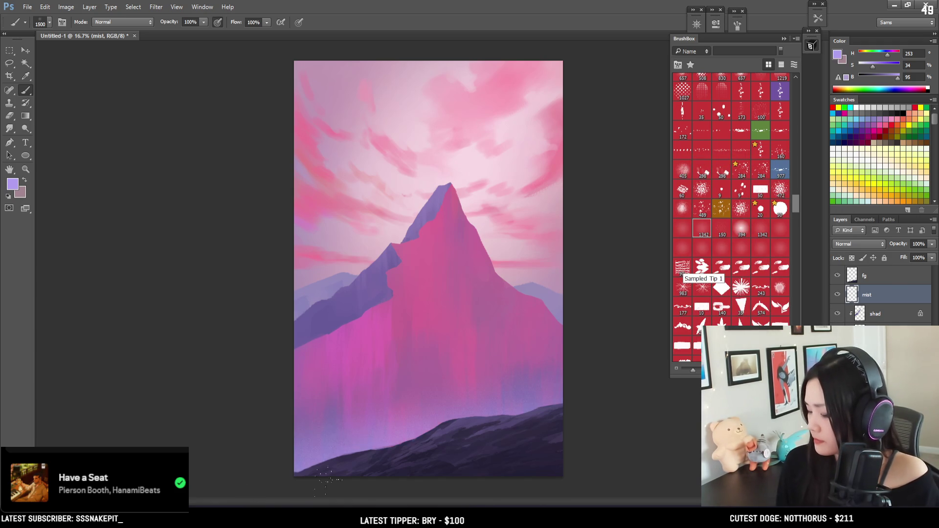
{"action": "key", "text": "bracketleft"}
{"action": "key", "text": "ctrl+z"}
{"action": "left_click_drag", "start_coordinate": [416, 435], "coordinate": [298, 455]}
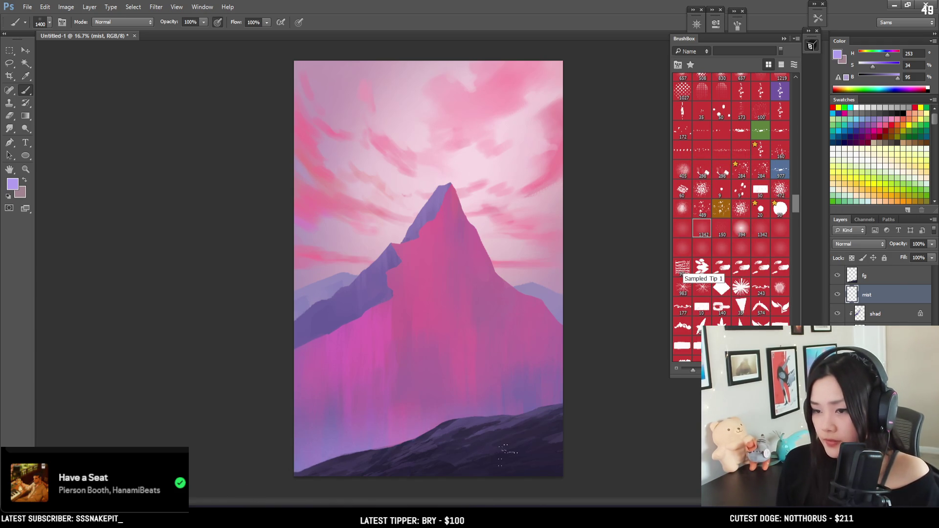
{"action": "key", "text": "bracketright"}
{"action": "key", "text": "bracketright"}
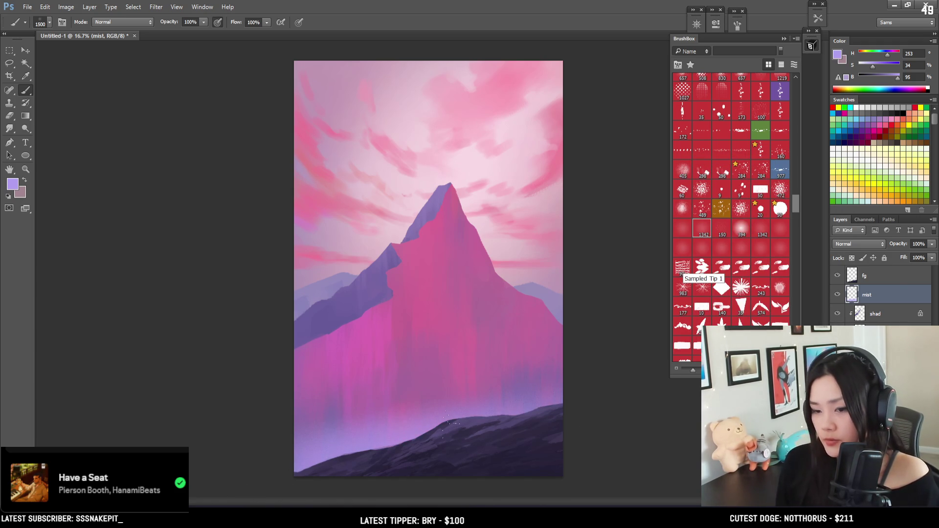
{"action": "key", "text": "ctrl+z"}
{"action": "key", "text": "bracketright"}
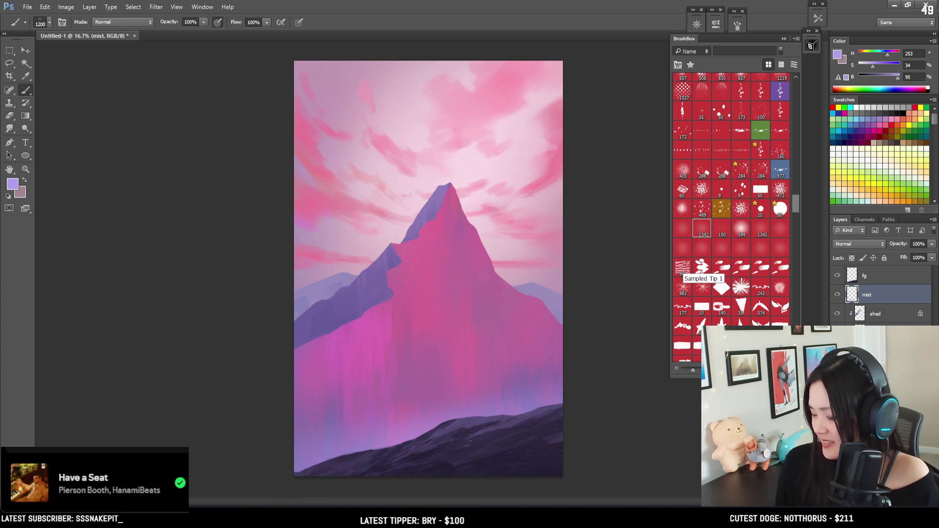
{"action": "key", "text": "bracketright"}
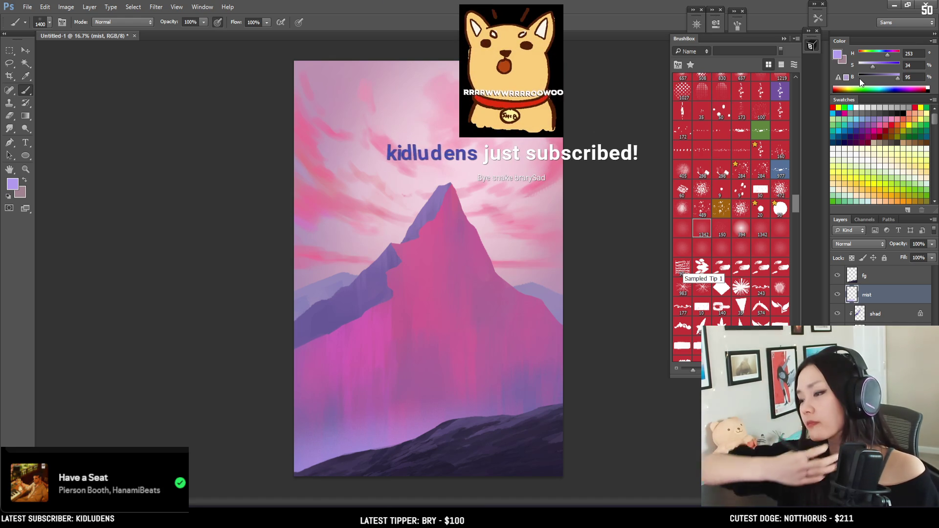
Brighten the mist colour to full brightness, shift it toward blue, and repaint the base band
{"action": "left_click", "coordinate": [900, 79]}
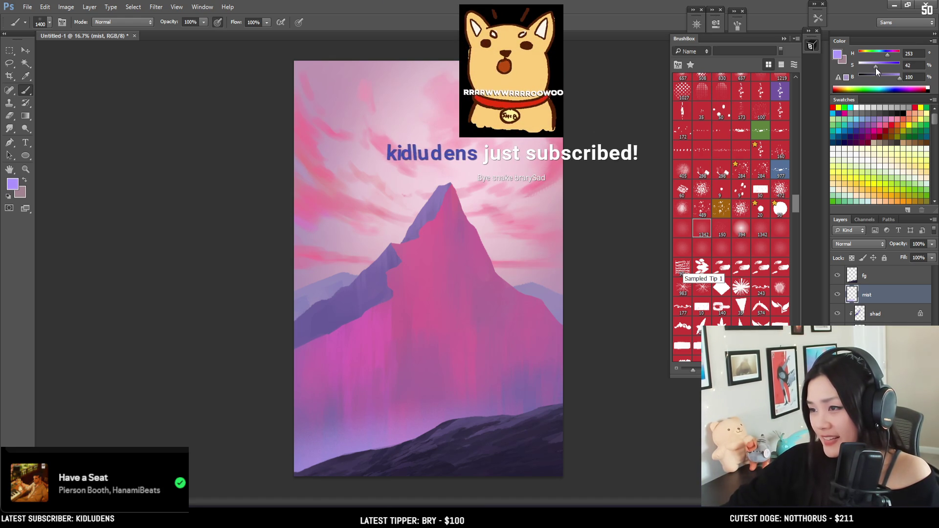
{"action": "left_click", "coordinate": [885, 55]}
{"action": "left_click_drag", "start_coordinate": [884, 55], "coordinate": [885, 55]}
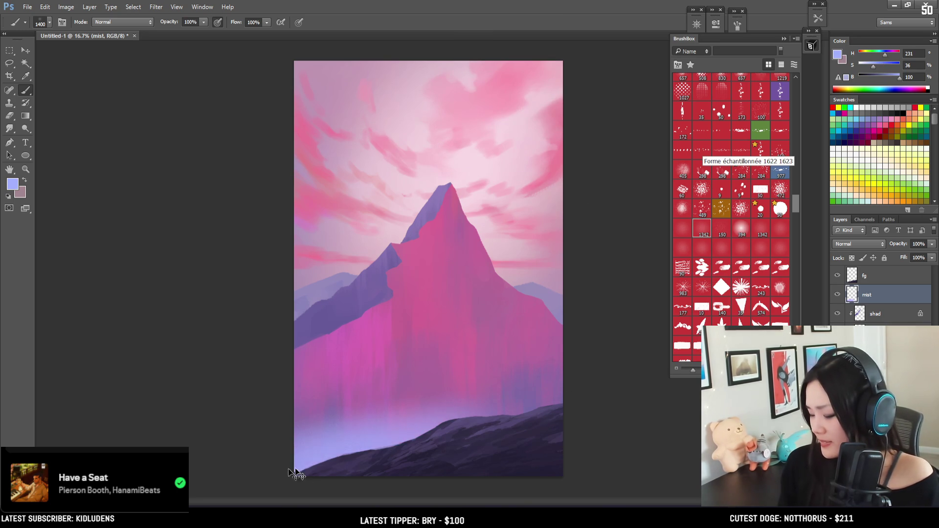
{"action": "key", "text": "bracketleft"}
{"action": "key", "text": "bracketleft"}
{"action": "key", "text": "bracketleft"}
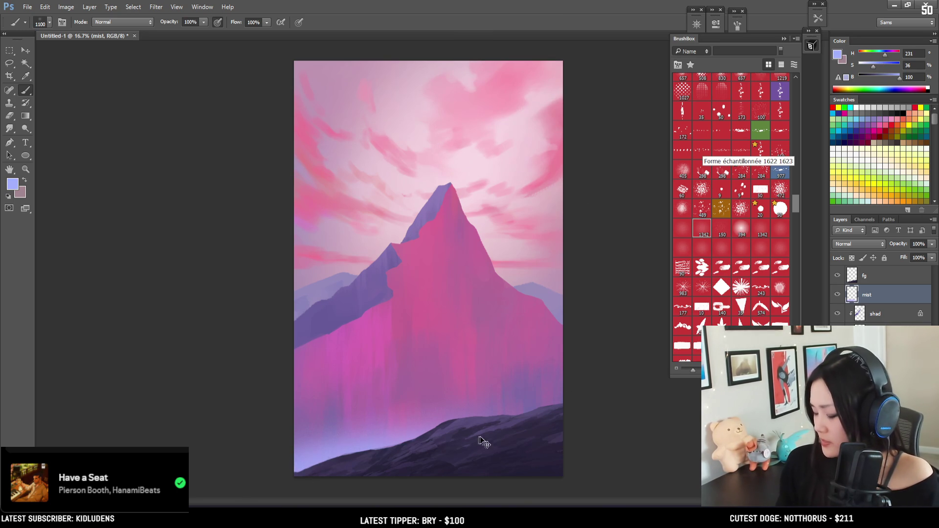
{"action": "key", "text": "ctrl+z"}
{"action": "left_click_drag", "start_coordinate": [508, 443], "coordinate": [586, 417]}
{"action": "key", "text": "ctrl+z"}
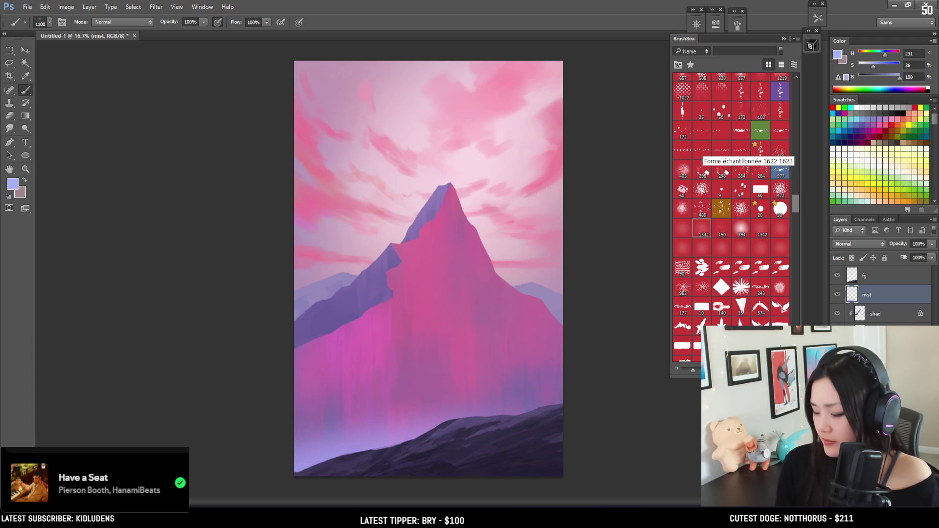
Stretch the mist band taller with Free Transform and apply it
{"action": "key", "text": "ctrl+t"}
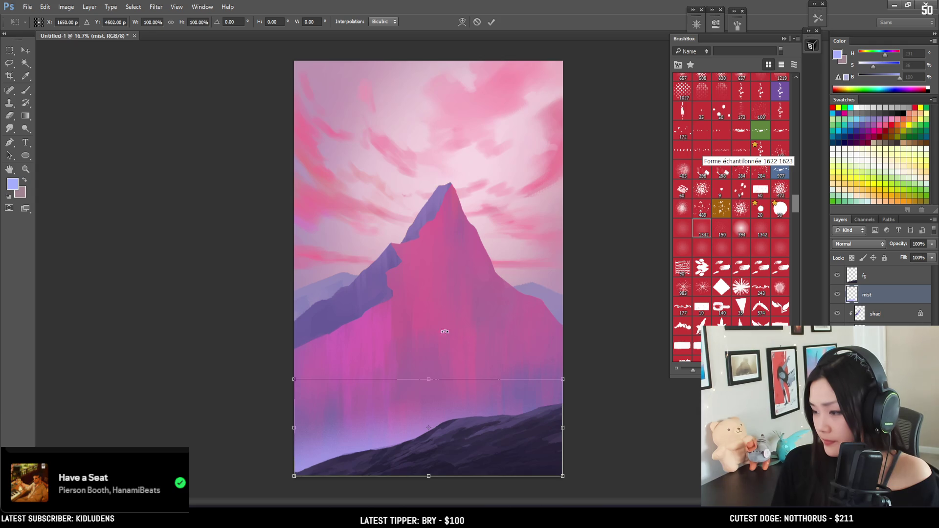
{"action": "left_click_drag", "start_coordinate": [433, 378], "coordinate": [434, 341]}
{"action": "key", "text": "b"}
{"action": "key", "text": "Return"}
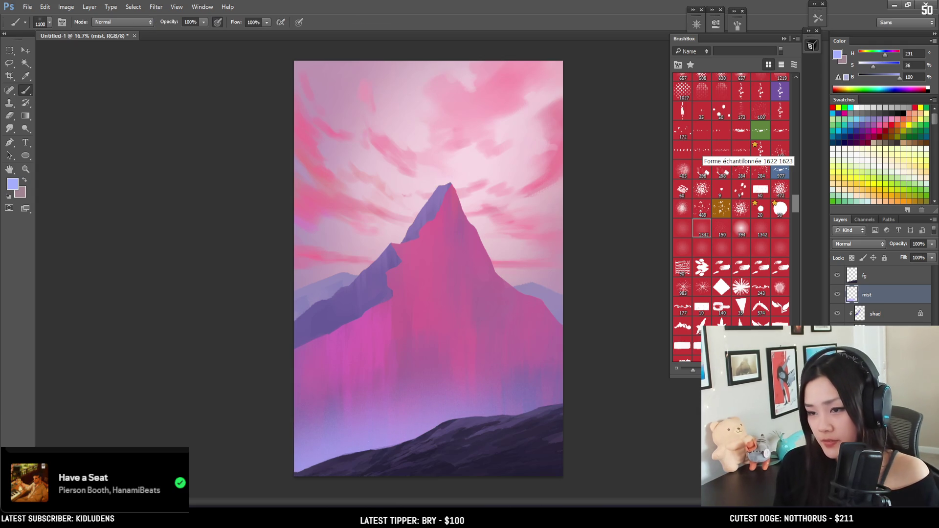
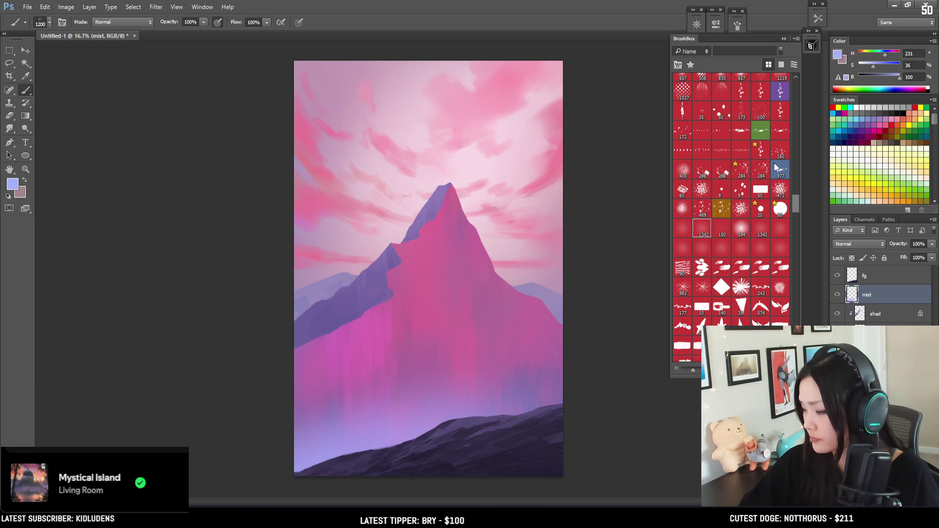
Pick a textured brush from the BrushBox panel
{"action": "mouse_move", "coordinate": [797, 204]}
{"action": "left_mouse_down"}
{"action": "mouse_move", "coordinate": [788, 91]}
{"action": "mouse_move", "coordinate": [796, 105]}
{"action": "left_mouse_up"}
{"action": "scroll", "coordinate": [795, 105], "scroll_direction": "down", "scroll_amount": 3}
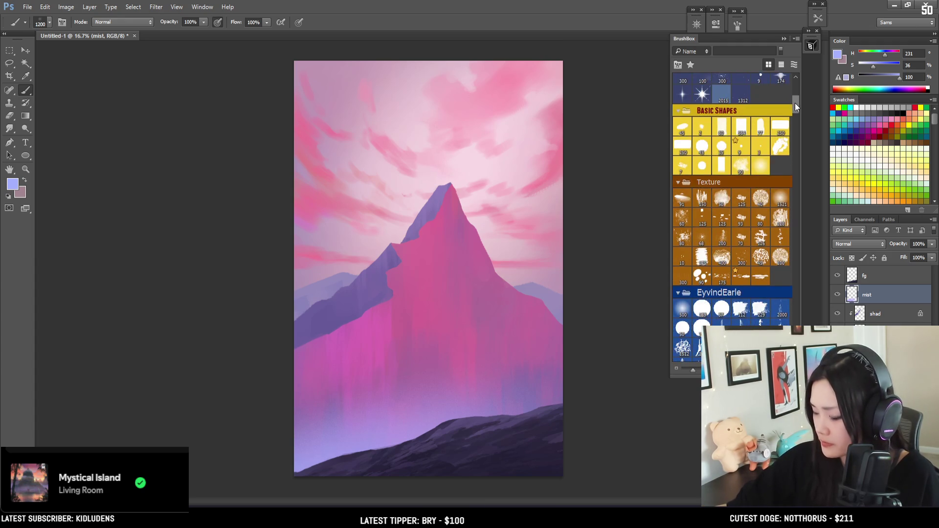
{"action": "left_click", "coordinate": [761, 198]}
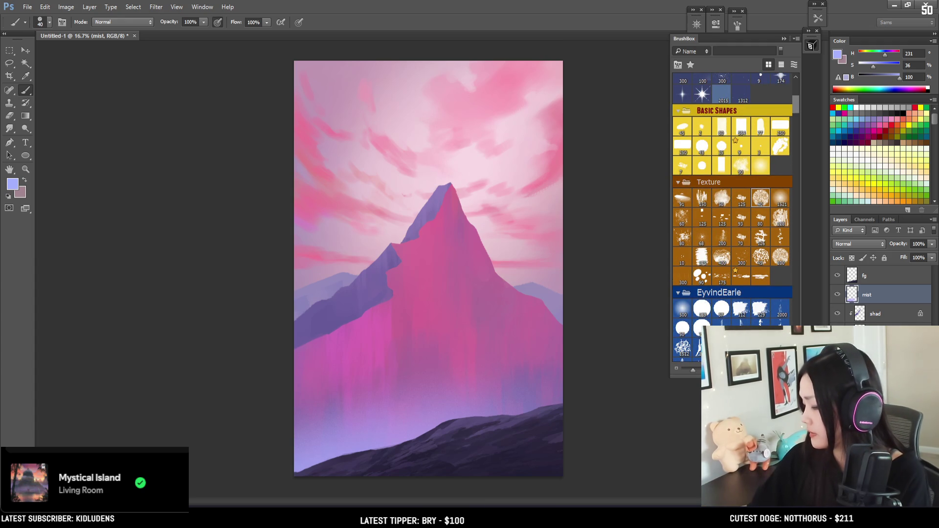
Hide the far mt layer so the distant pale-purple mountains disappear
{"action": "left_click", "coordinate": [876, 352]}
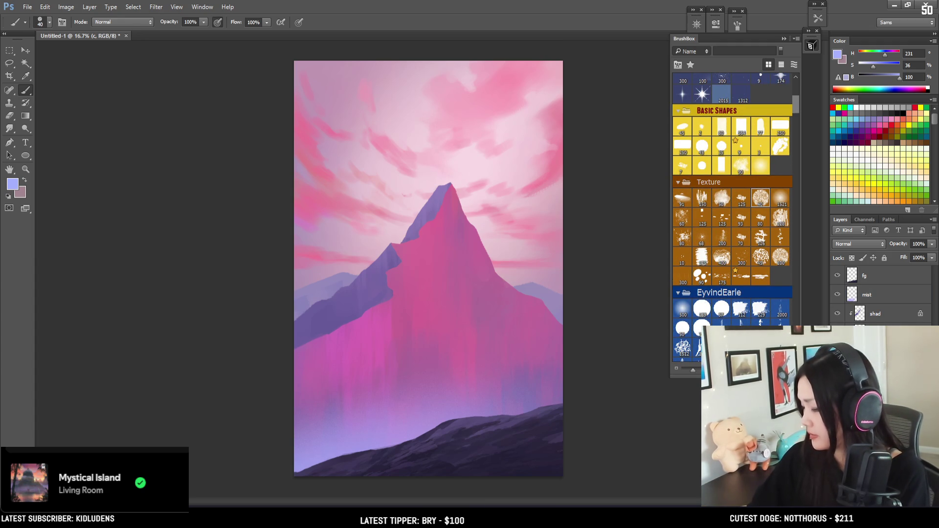
{"action": "left_click", "coordinate": [875, 372]}
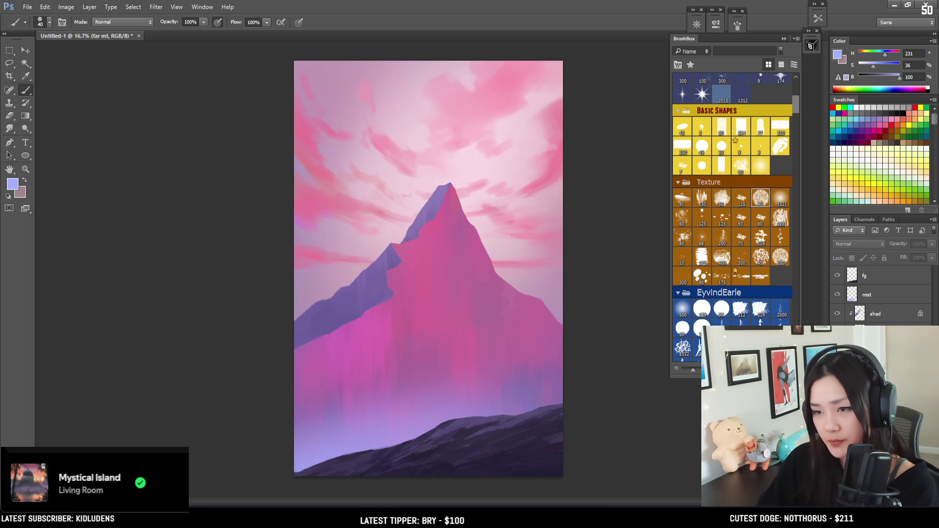
{"action": "left_click", "coordinate": [838, 371]}
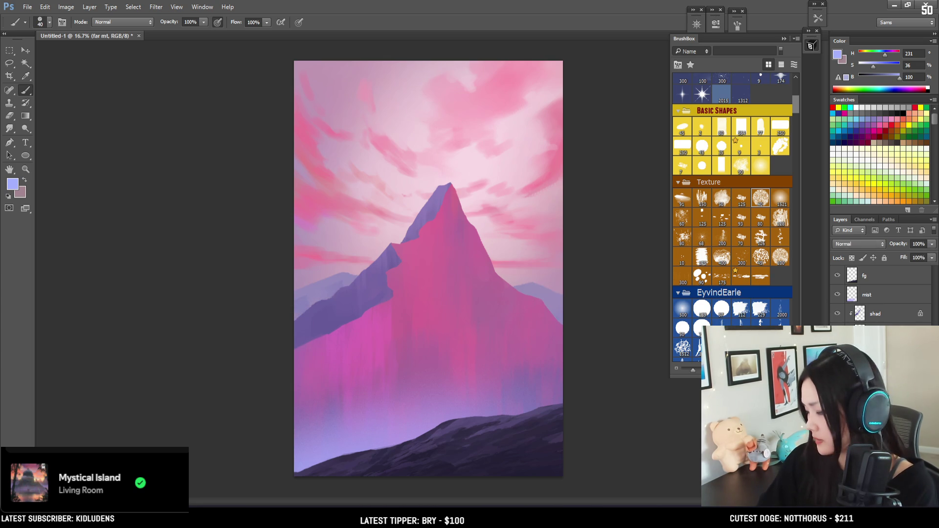
{"action": "left_click", "coordinate": [838, 371]}
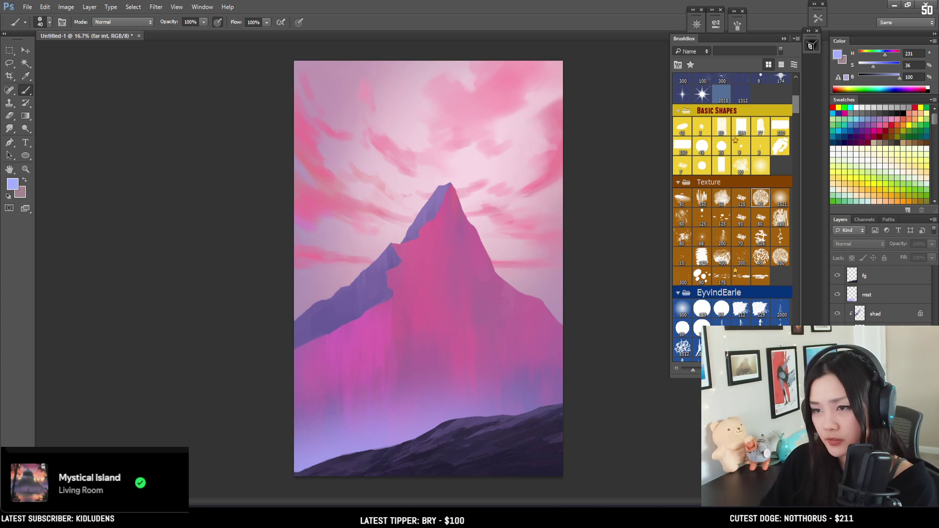
Make the sky layer active and switch to an enlarged Hard Brush Thicker
{"action": "left_click", "coordinate": [881, 389]}
{"action": "key", "text": "bracketright"}
{"action": "left_click", "coordinate": [682, 308]}
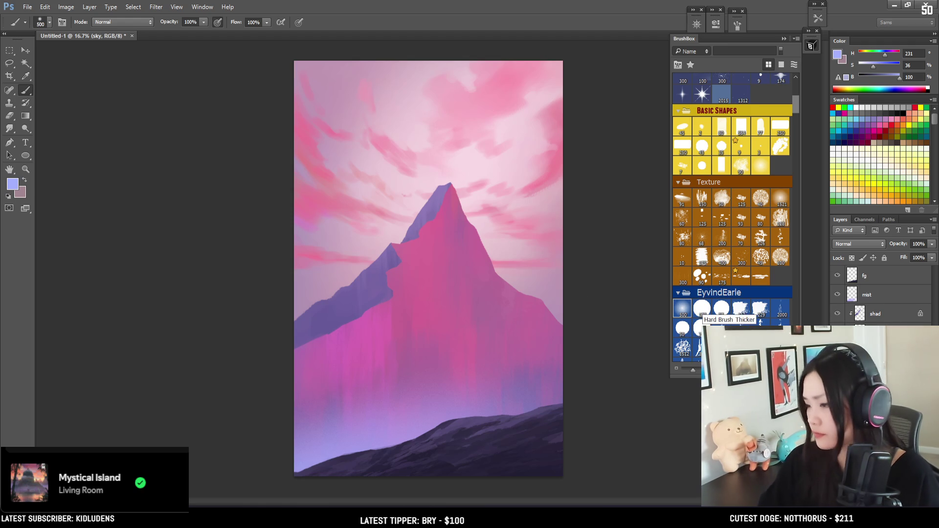
{"action": "key", "text": "bracketright"}
{"action": "key", "text": "bracketright"}
{"action": "key", "text": "bracketright"}
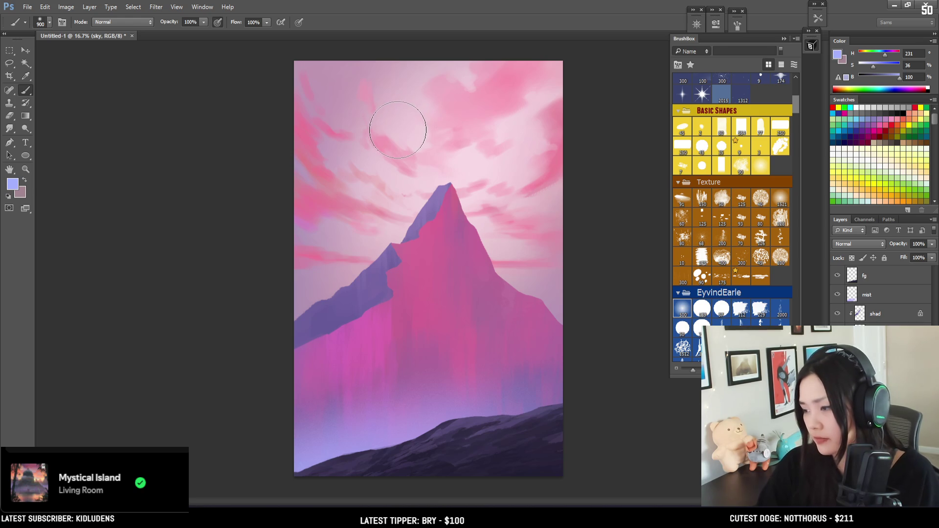
Sample a light pink and paint a broad soft stroke across the top-left sky
{"action": "key", "text": "bracketright"}
{"action": "key", "text": "bracketright"}
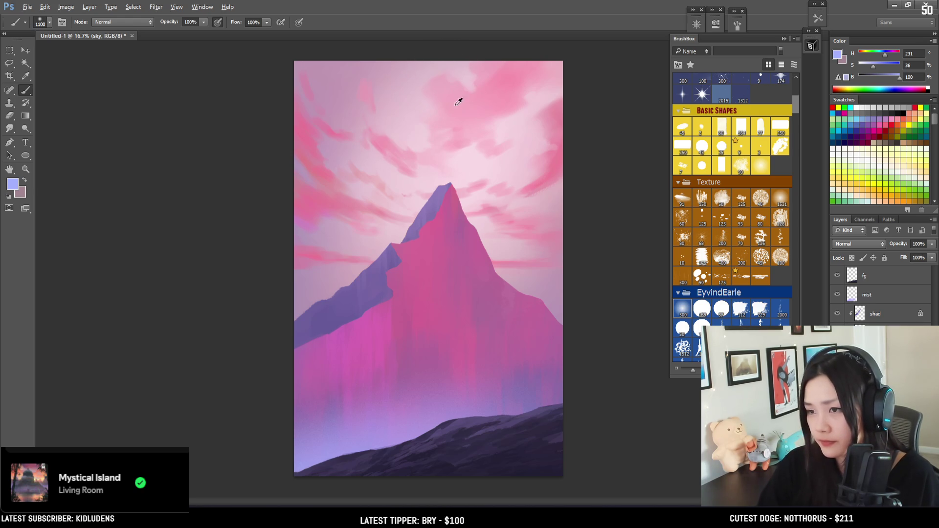
{"action": "left_click", "coordinate": [510, 125], "text": "alt"}
{"action": "key", "text": "bracketright"}
{"action": "key", "text": "bracketright"}
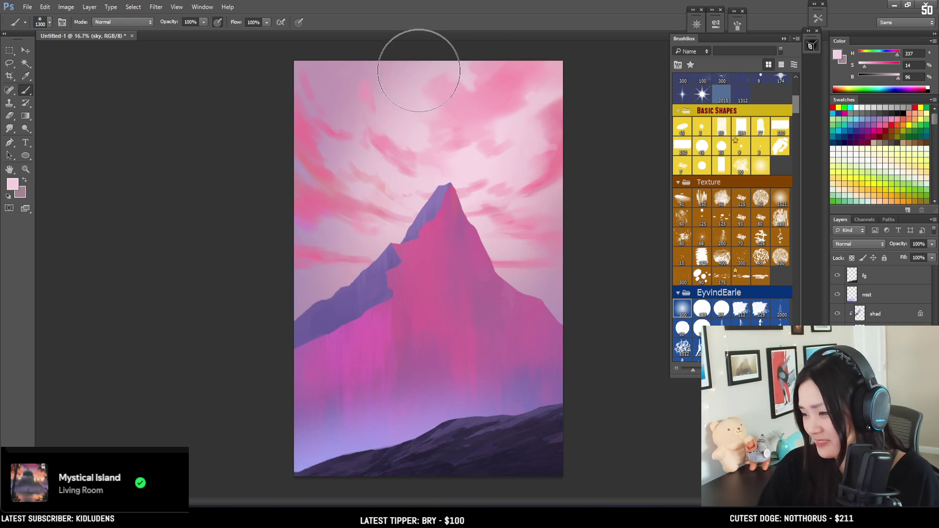
{"action": "left_click_drag", "start_coordinate": [336, 42], "coordinate": [438, 36]}
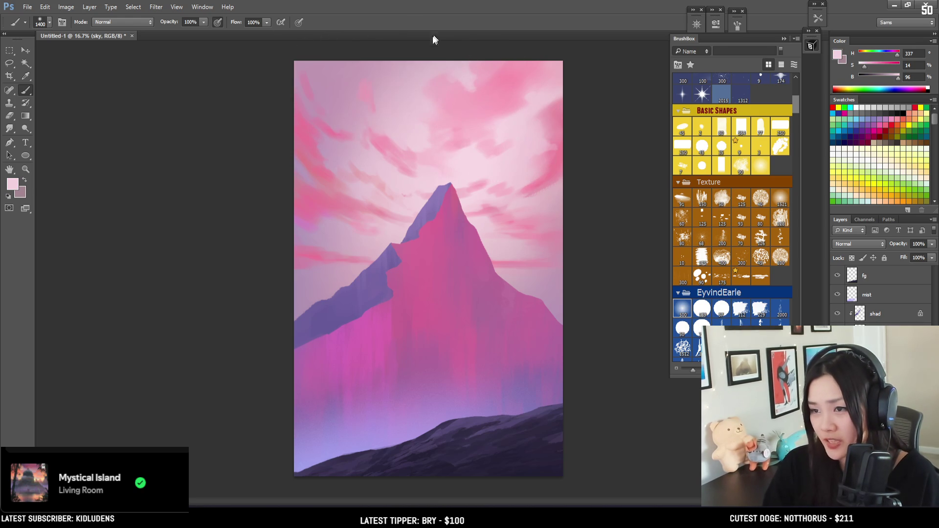
{"action": "key", "text": "bracketright"}
{"action": "key", "text": "bracketright"}
{"action": "key", "text": "bracketleft"}
{"action": "key", "text": "bracketleft"}
{"action": "key", "text": "bracketleft"}
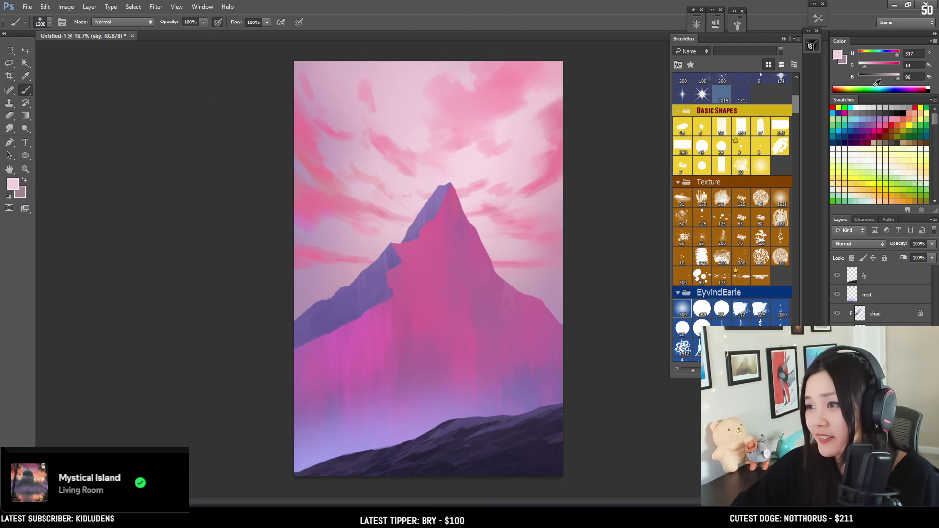
{"action": "left_click_drag", "start_coordinate": [899, 79], "coordinate": [907, 82]}
Sample a mauve near the ridge and a light pink near the peak, resizing the brush
{"action": "key", "text": "bracketleft"}
{"action": "key", "text": "bracketleft"}
{"action": "key", "text": "bracketleft"}
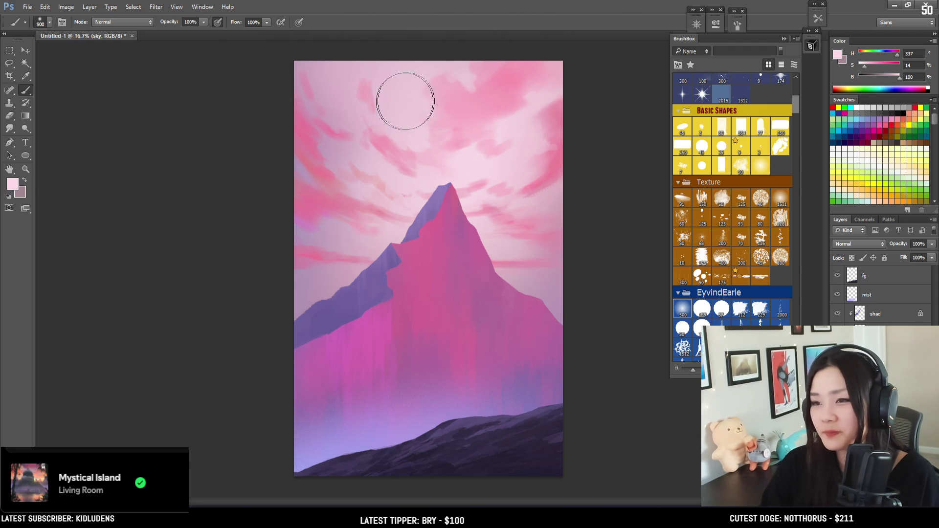
{"action": "key", "text": "bracketright"}
{"action": "key", "text": "bracketright"}
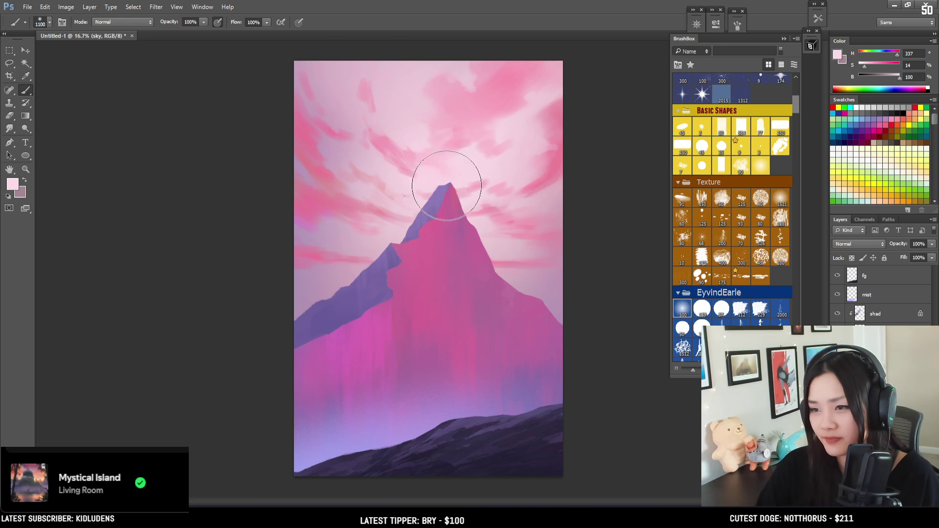
{"action": "key", "text": "bracketleft"}
{"action": "key", "text": "bracketleft"}
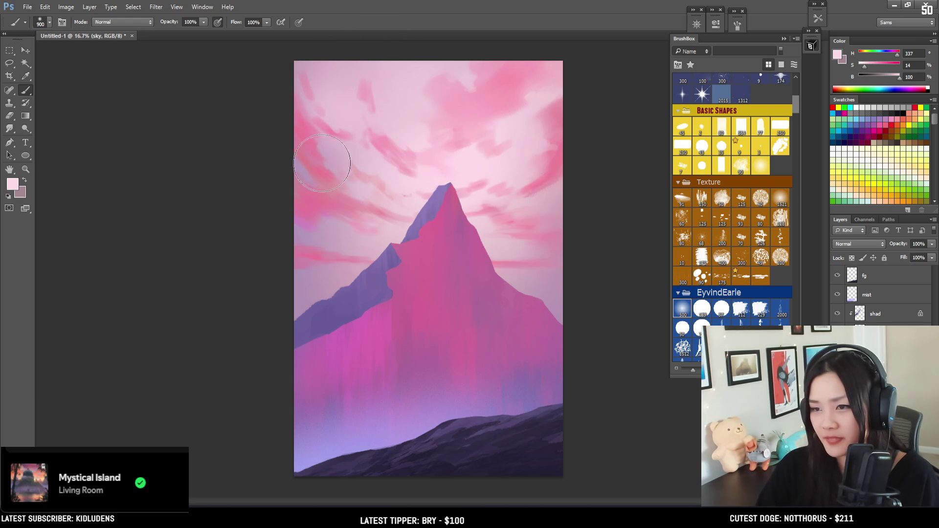
{"action": "left_click", "coordinate": [332, 225], "text": "alt"}
{"action": "key", "text": "bracketleft"}
{"action": "key", "text": "bracketleft"}
{"action": "key", "text": "bracketleft"}
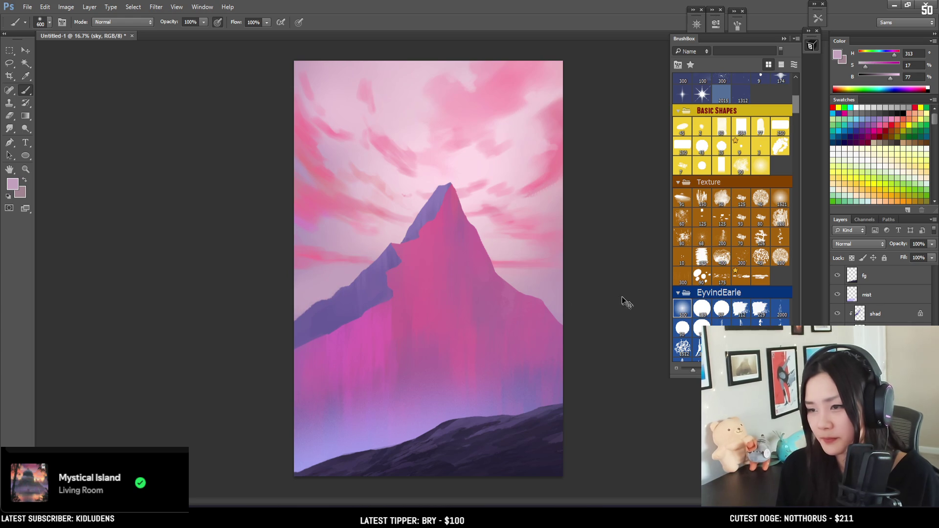
{"action": "left_click", "coordinate": [484, 210], "text": "alt"}
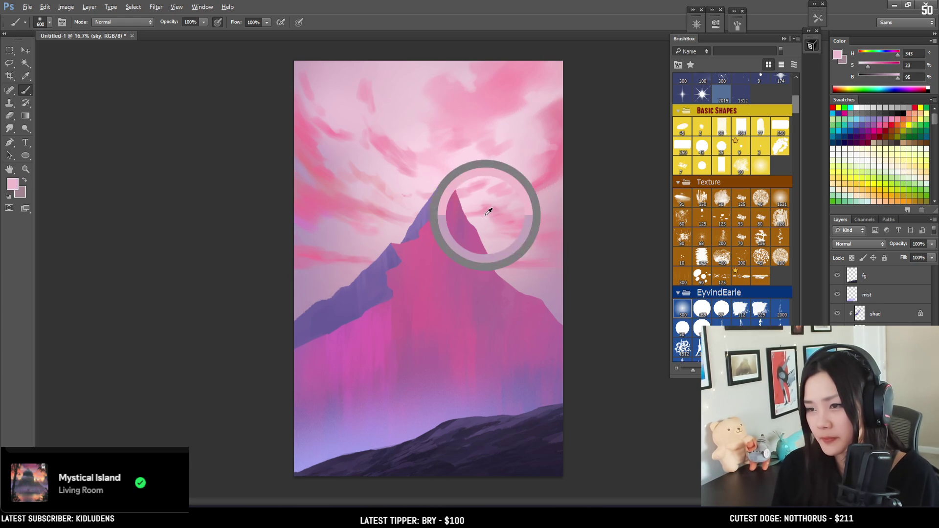
{"action": "key", "text": "bracketright"}
{"action": "key", "text": "bracketleft"}
{"action": "key", "text": "bracketleft"}
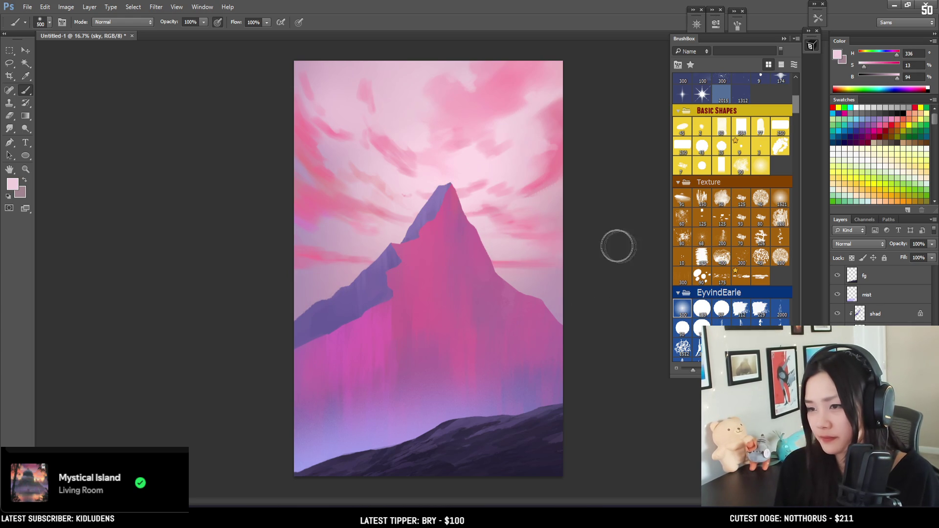
{"action": "key", "text": "bracketright"}
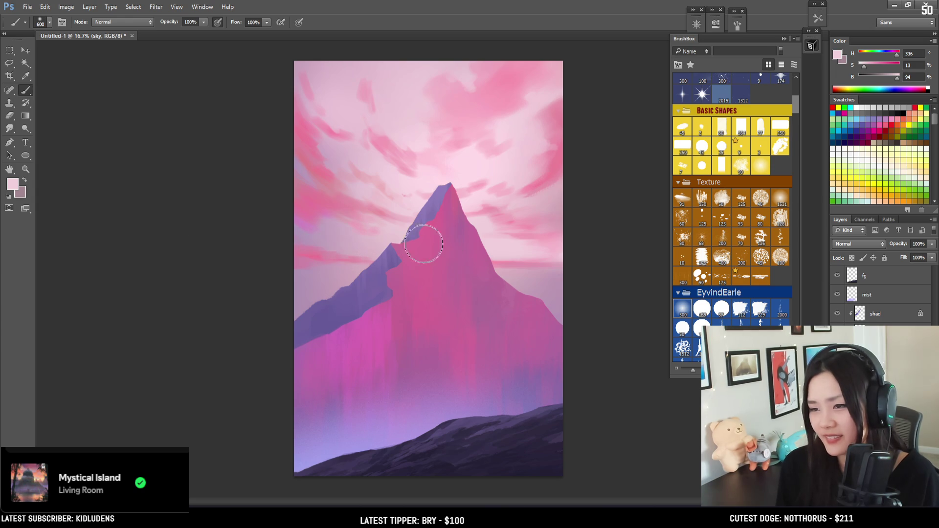
Sample deeper and paler sky pinks, resizing the brush for further soft strokes
{"action": "left_click_drag", "start_coordinate": [337, 142], "coordinate": [310, 137]}
{"action": "key", "text": "bracketright"}
{"action": "key", "text": "bracketright"}
{"action": "key", "text": "bracketright"}
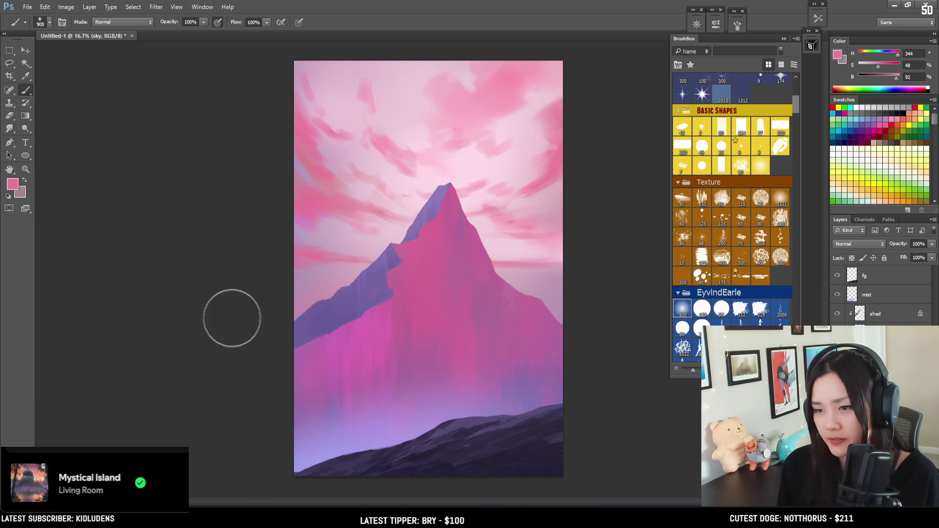
{"action": "key", "text": "bracketright"}
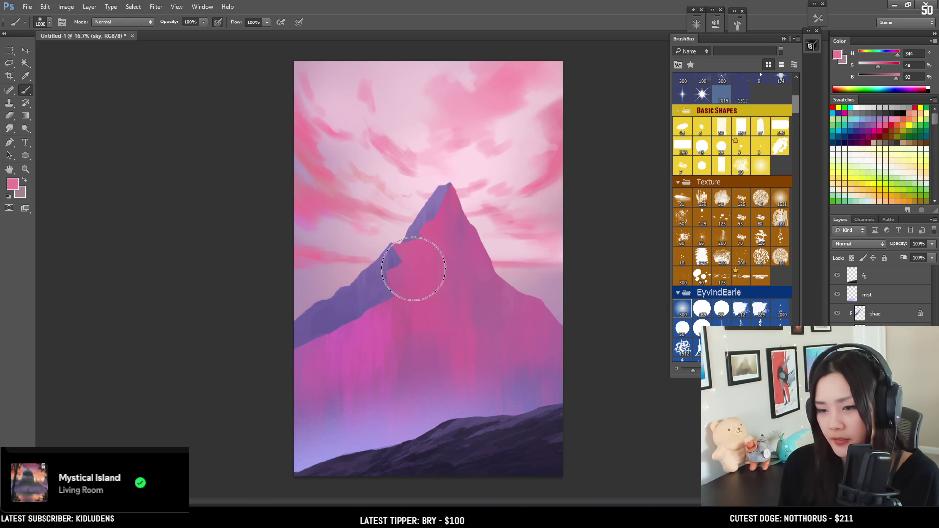
{"action": "key", "text": "bracketright"}
{"action": "key", "text": "bracketright"}
{"action": "key", "text": "bracketleft"}
{"action": "key", "text": "bracketleft"}
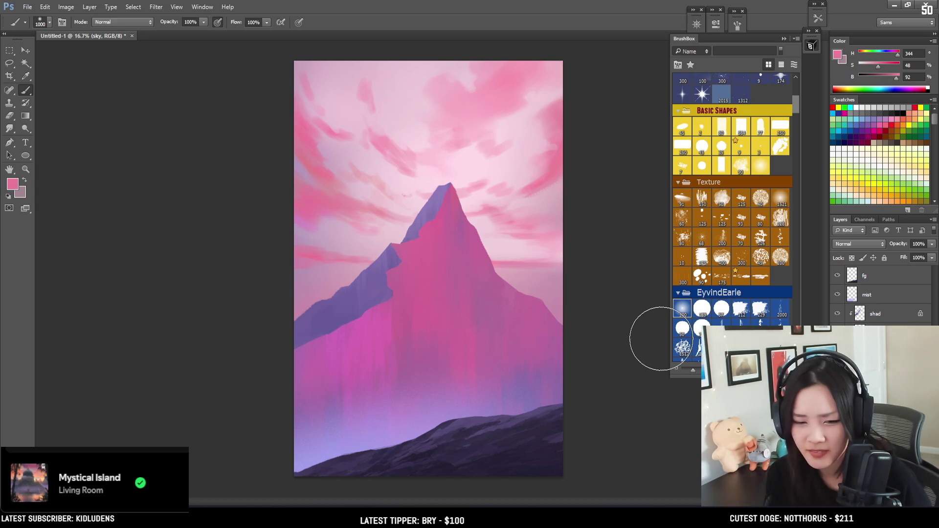
{"action": "key", "text": "bracketleft"}
{"action": "left_click", "coordinate": [374, 196], "text": "alt"}
{"action": "left_click", "coordinate": [342, 164], "text": "alt"}
{"action": "key", "text": "bracketleft"}
{"action": "key", "text": "bracketleft"}
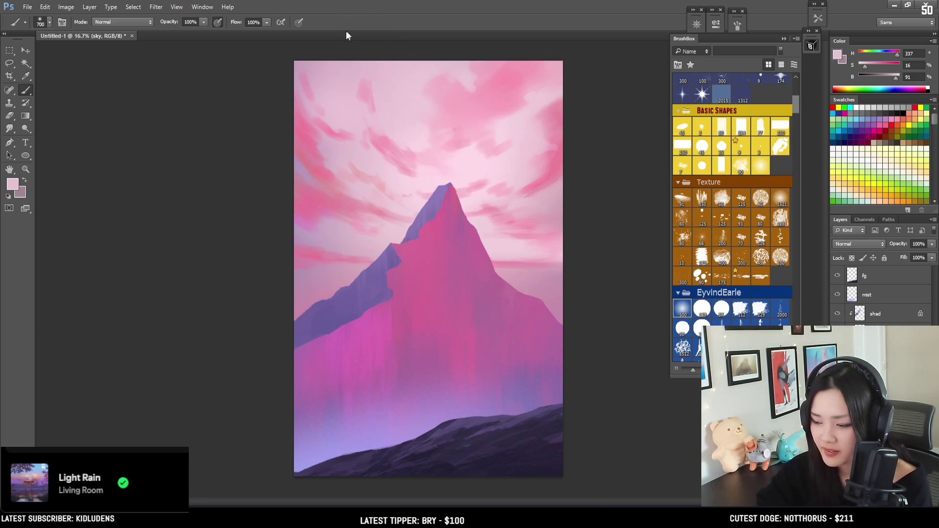
Save the painting as 10 pinkMt.psd, keeping Maximize Compatibility on
{"action": "key", "text": "ctrl+plus"}
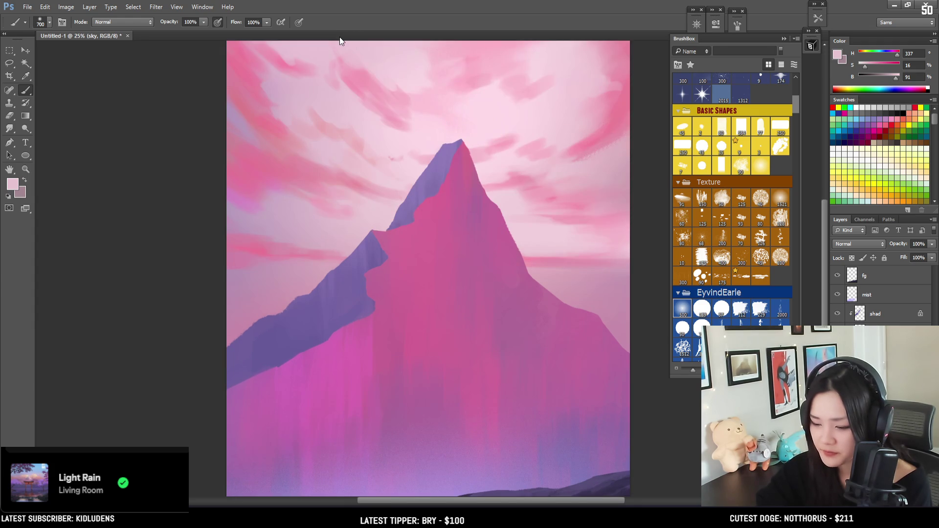
{"action": "key", "text": "ctrl+minus"}
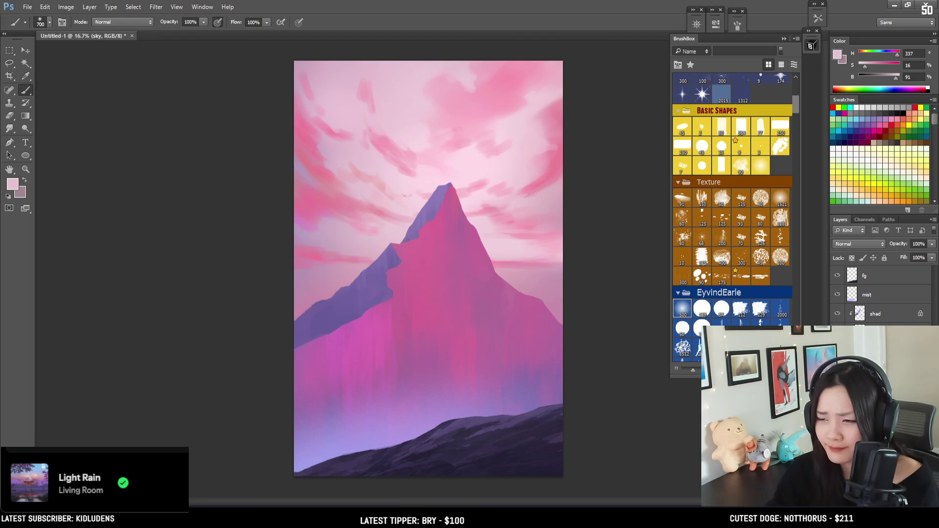
{"action": "key", "text": "ctrl+s"}
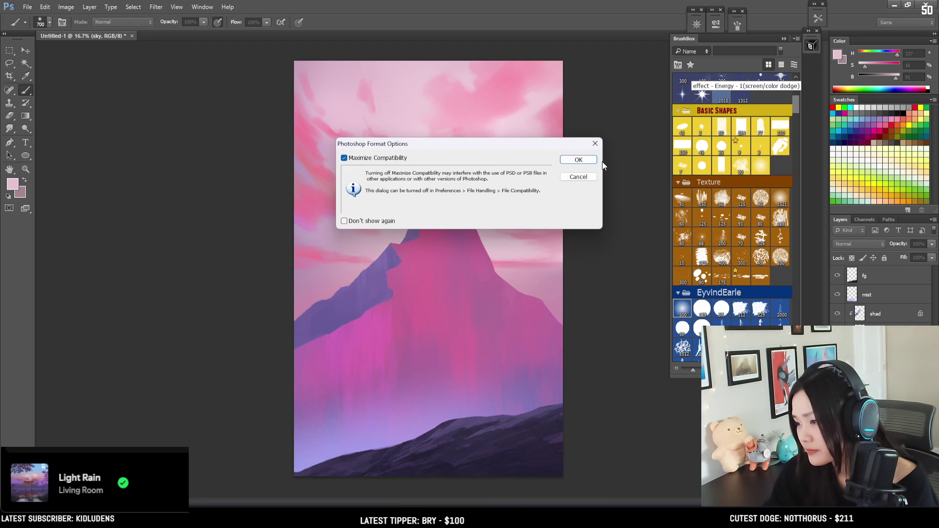
{"action": "left_click", "coordinate": [580, 159]}
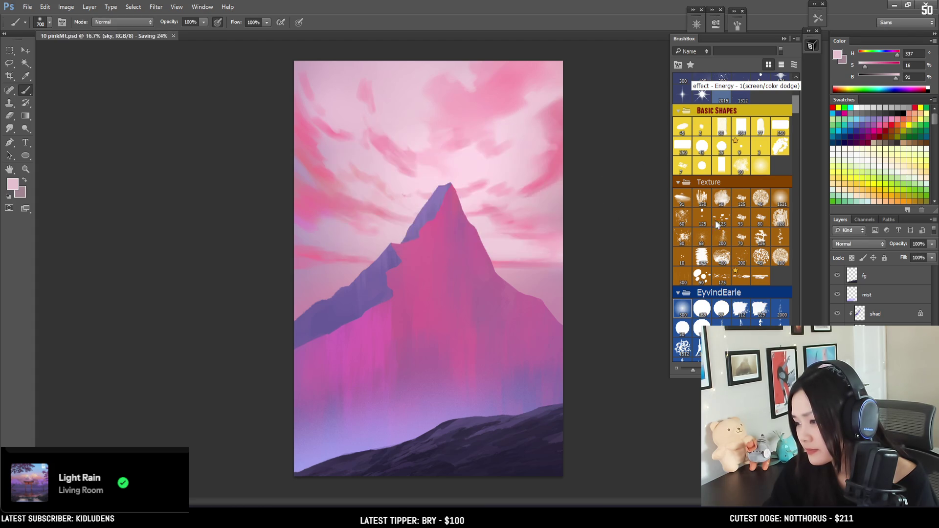
{"action": "scroll", "coordinate": [729, 195], "scroll_direction": "down", "scroll_amount": 6}
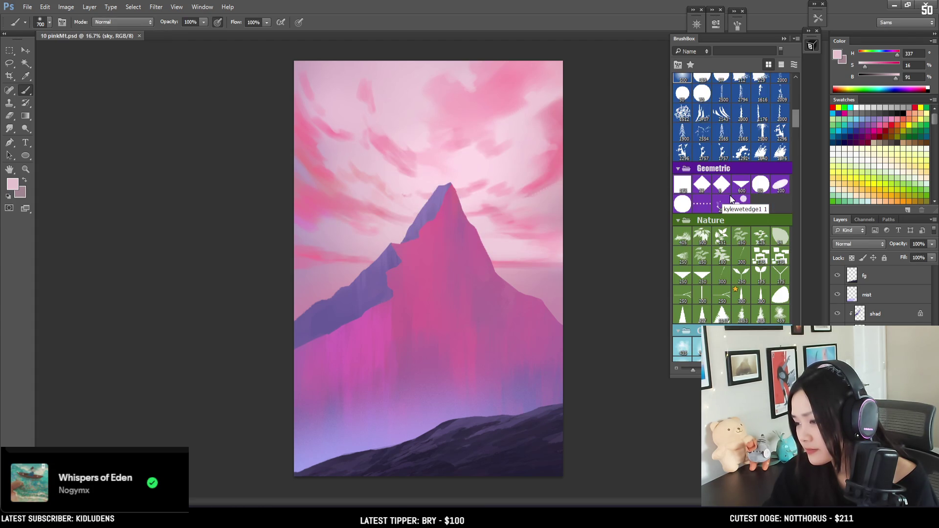
Paint soft pink cloud streaks across the sky with a size-800 soft brush, then zoom in
{"action": "scroll", "coordinate": [731, 198], "scroll_direction": "down", "scroll_amount": 5}
{"action": "scroll", "coordinate": [731, 198], "scroll_direction": "down", "scroll_amount": 10}
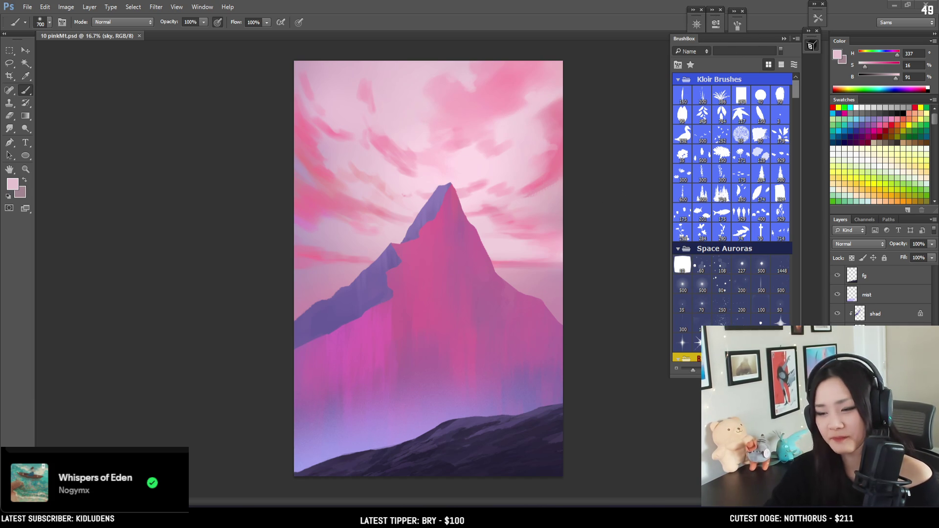
{"action": "left_click", "coordinate": [607, 261]}
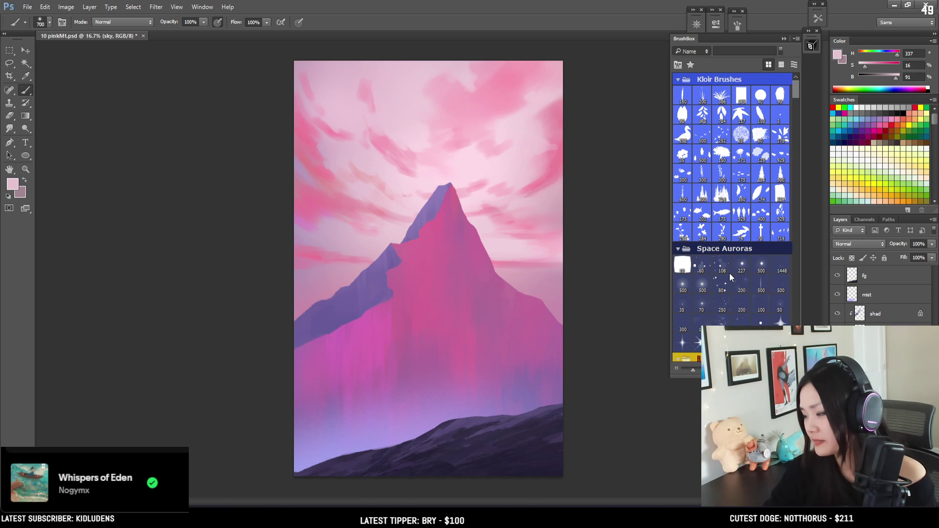
{"action": "scroll", "coordinate": [729, 273], "scroll_direction": "down", "scroll_amount": 5}
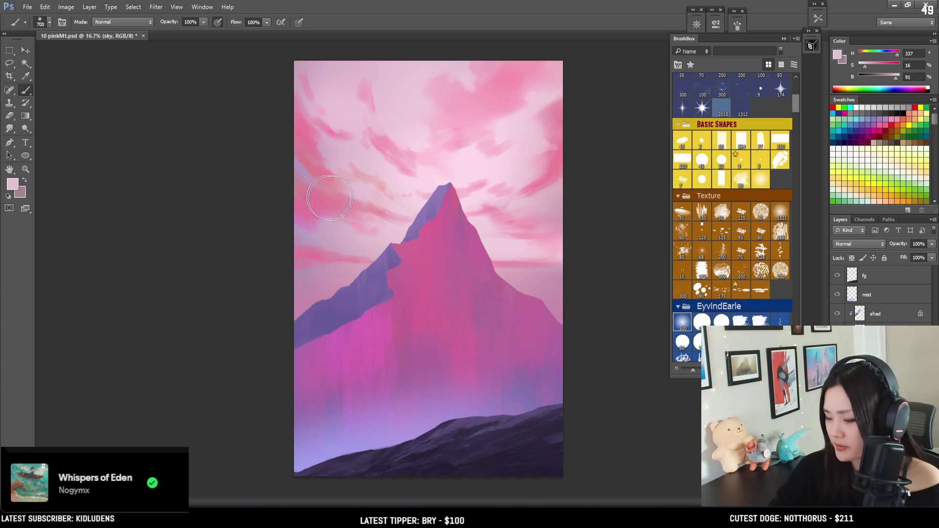
{"action": "key", "text": "bracketright"}
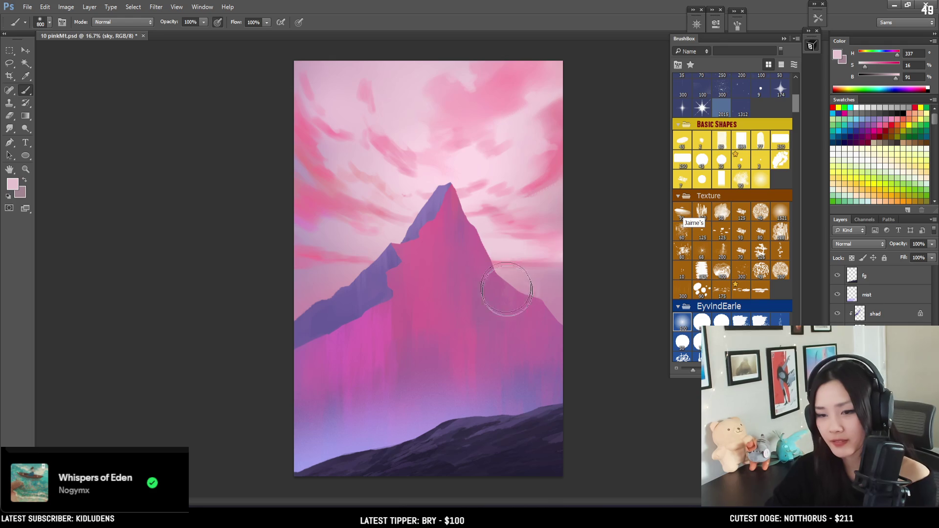
{"action": "key", "text": "ctrl+plus"}
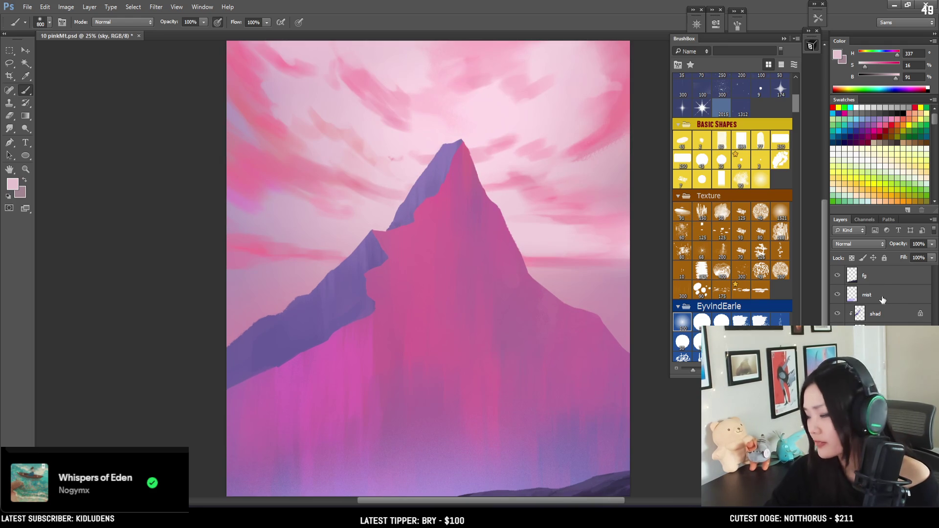
Add a new layer named 'texture' above shad and clip it to shad
{"action": "left_click", "coordinate": [867, 324]}
{"action": "left_click", "coordinate": [867, 319]}
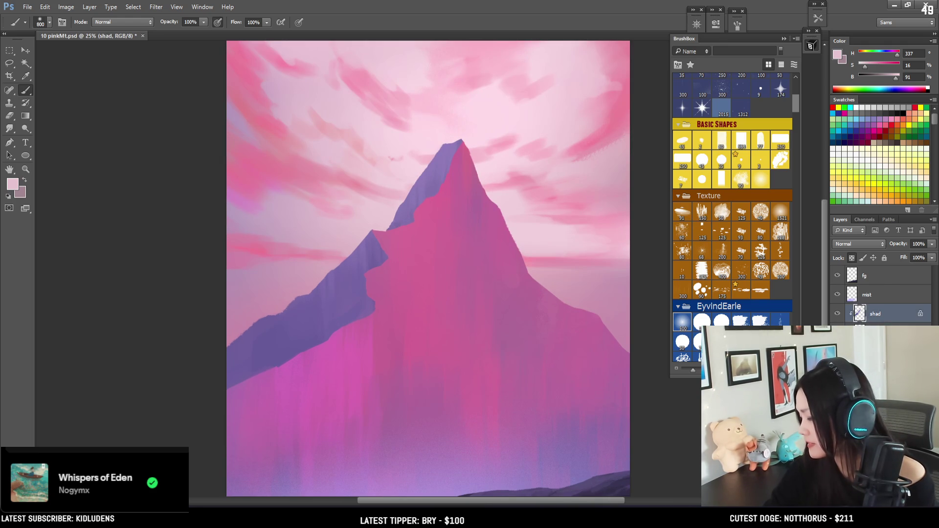
{"action": "key", "text": "ctrl+shift+alt+n"}
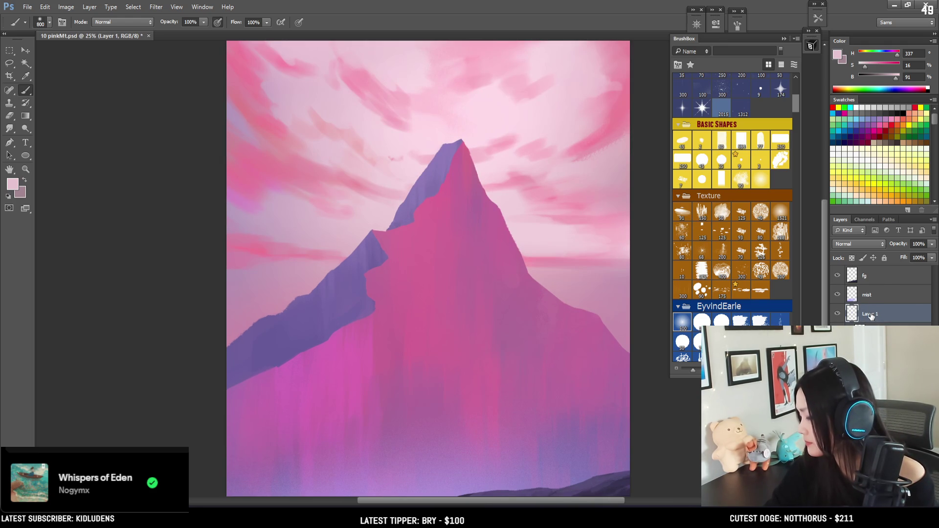
{"action": "double_click", "coordinate": [870, 307]}
{"action": "type", "text": "texture"}
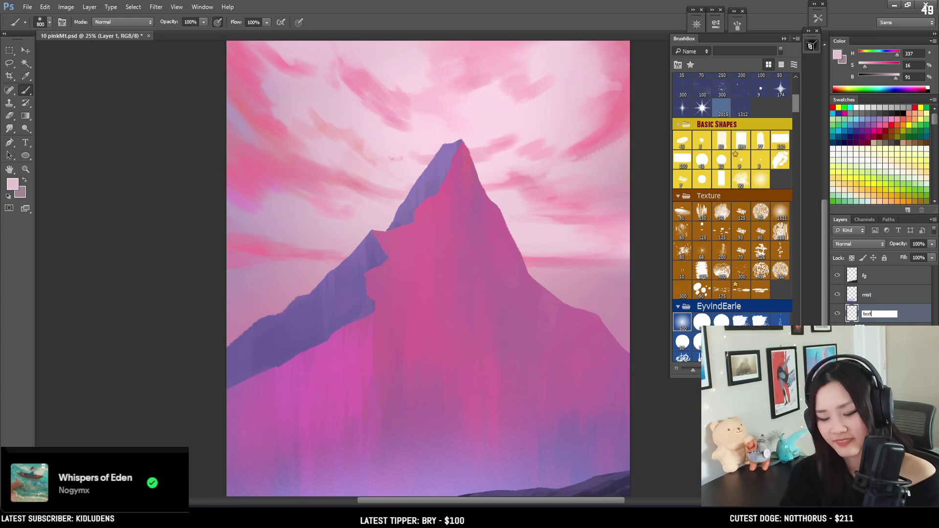
{"action": "key", "text": "Return"}
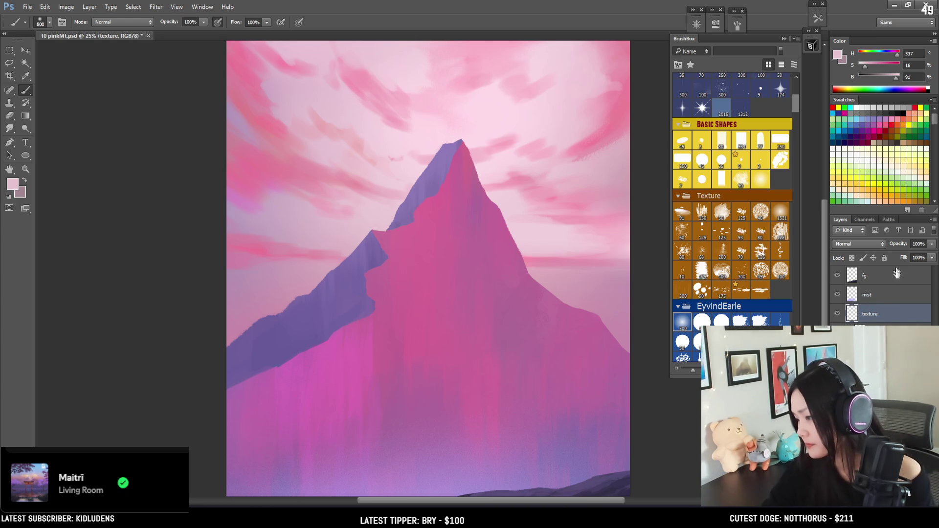
{"action": "left_click", "coordinate": [887, 323], "text": "alt"}
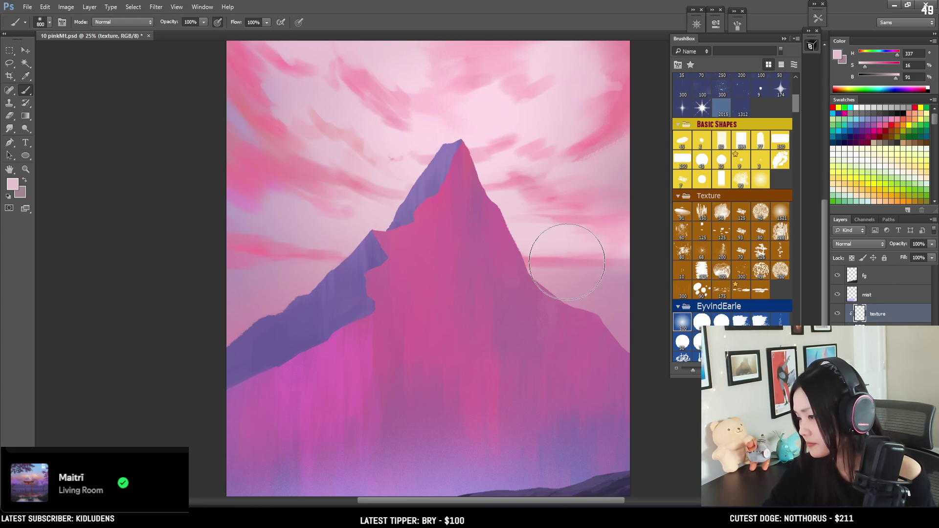
Frame the mountain, sample its magenta, and choose a BrushBox textured brush tip
{"action": "key", "text": "bracketright"}
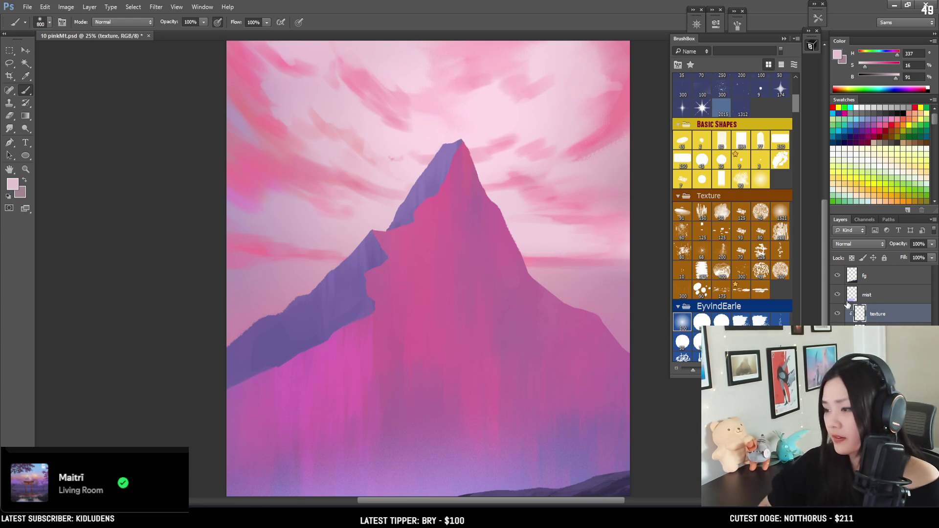
{"action": "left_click_drag", "start_coordinate": [347, 316], "coordinate": [310, 268]}
{"action": "left_click", "coordinate": [314, 289], "text": "alt"}
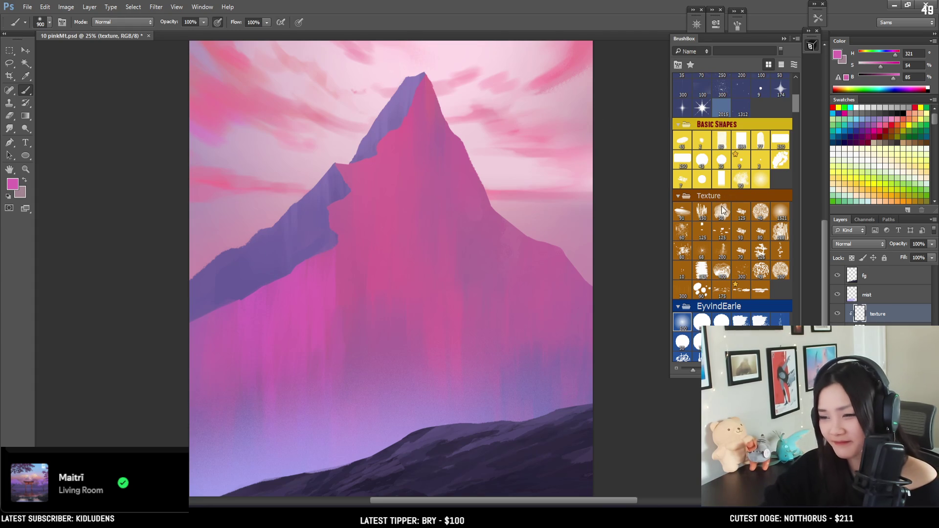
{"action": "left_click", "coordinate": [781, 233]}
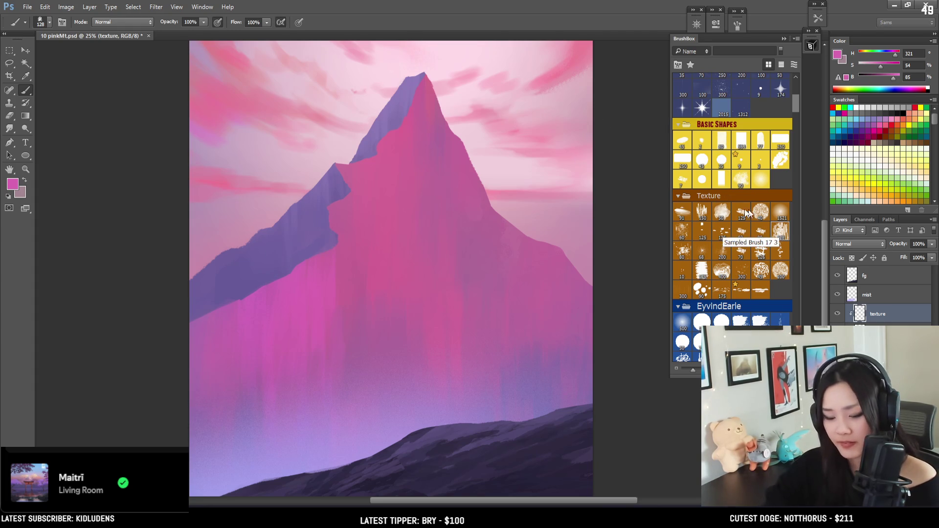
{"action": "key", "text": "l"}
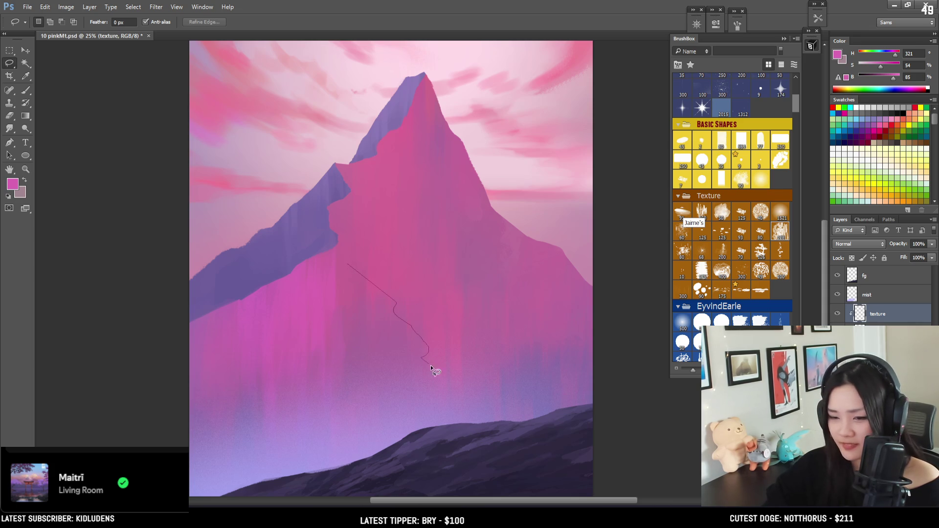
Lasso a jagged selection down the lower mountain slope
{"action": "mouse_move", "coordinate": [502, 393]}
{"action": "left_mouse_down"}
{"action": "mouse_move", "coordinate": [462, 453]}
{"action": "mouse_move", "coordinate": [285, 400]}
{"action": "left_mouse_up"}
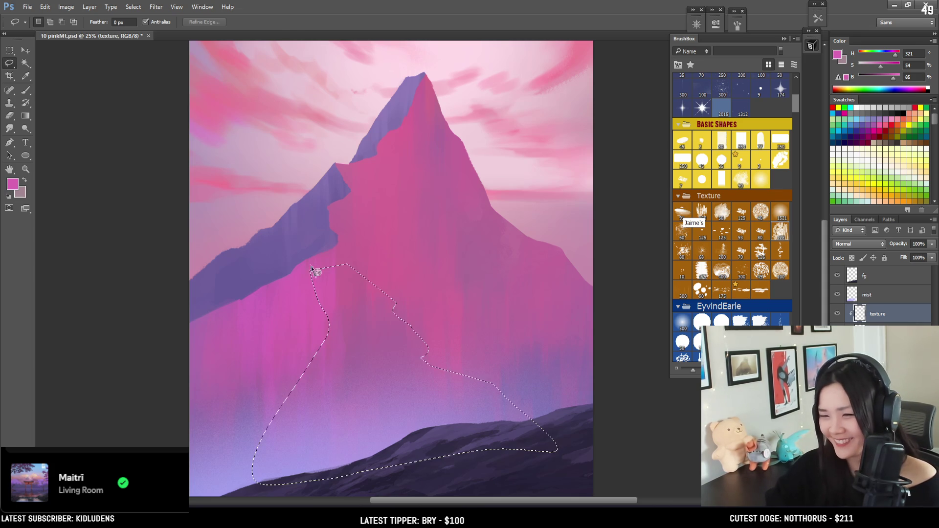
{"action": "left_click_drag", "start_coordinate": [307, 262], "coordinate": [312, 268]}
{"action": "key", "text": "b"}
Set the foreground colour to pale lavender d0c5e7
{"action": "left_click", "coordinate": [314, 453], "text": "alt"}
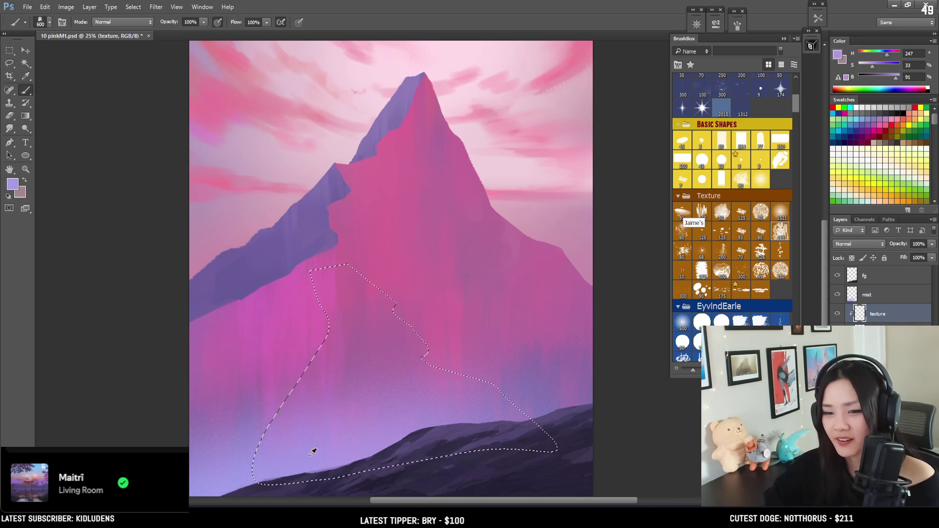
{"action": "left_click", "coordinate": [333, 189], "text": "alt"}
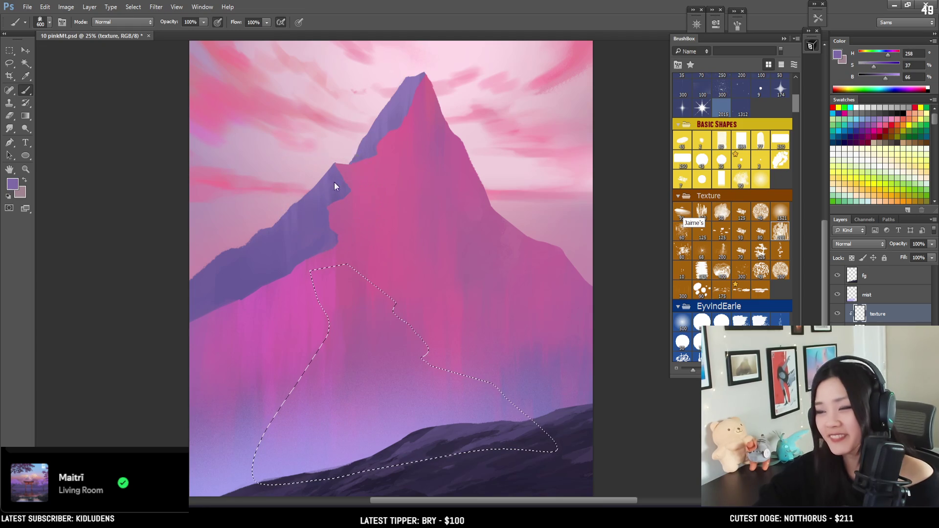
{"action": "left_click", "coordinate": [837, 55]}
{"action": "left_click", "coordinate": [610, 201]}
{"action": "left_click_drag", "start_coordinate": [611, 200], "coordinate": [612, 192]}
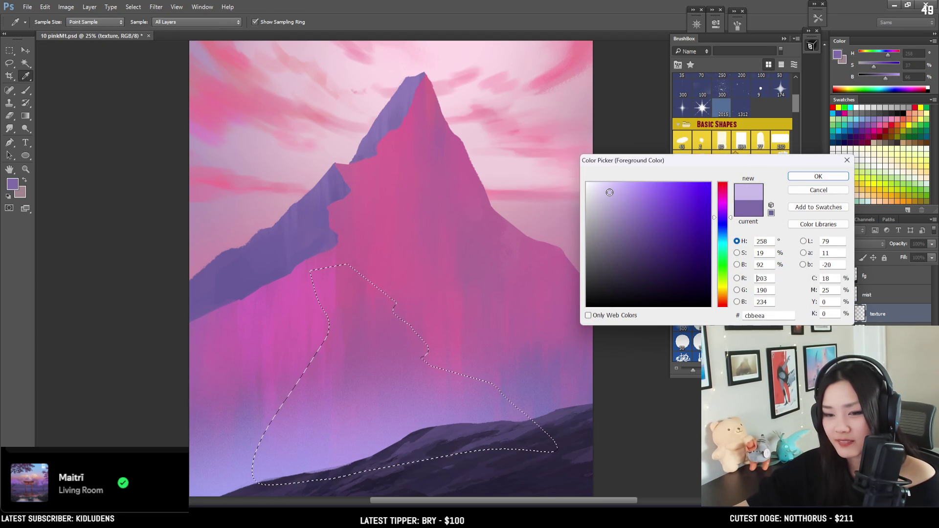
{"action": "left_click_drag", "start_coordinate": [604, 193], "coordinate": [605, 194]}
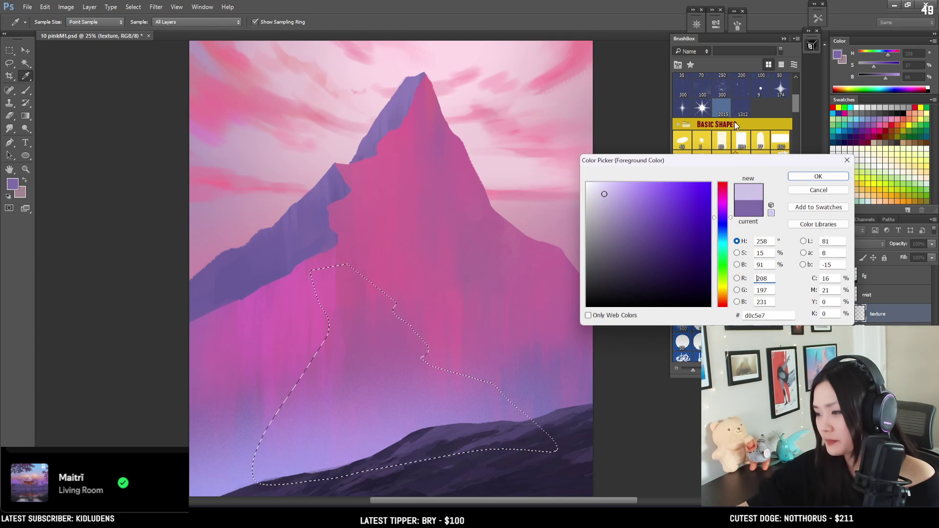
{"action": "left_click", "coordinate": [797, 177]}
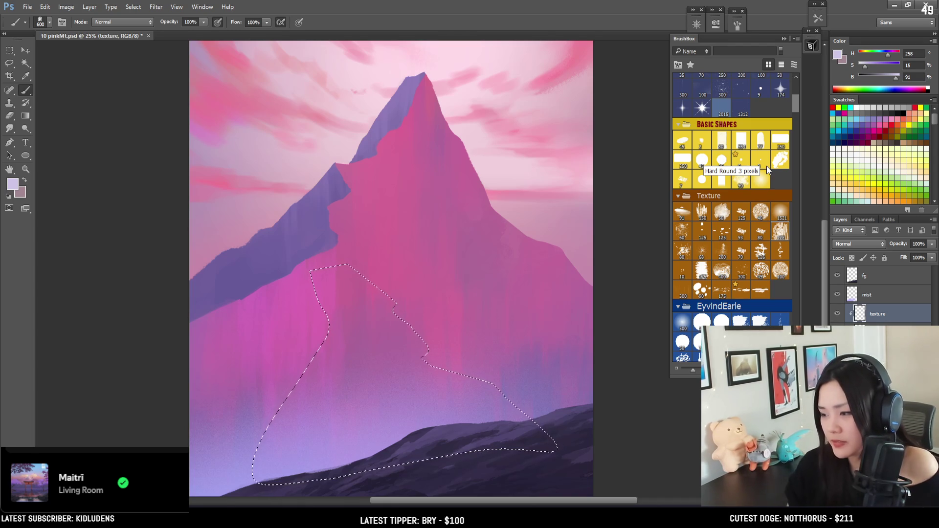
Paint textured lavender across most of the selected slope, adjusting saturation and brightness
{"action": "key", "text": "bracketleft"}
{"action": "left_click_drag", "start_coordinate": [335, 306], "coordinate": [369, 328]}
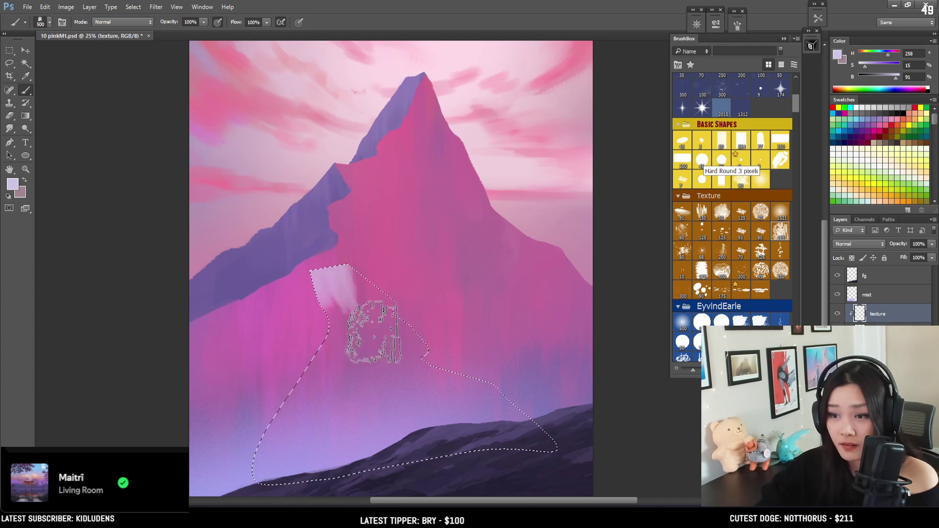
{"action": "left_click_drag", "start_coordinate": [876, 65], "coordinate": [873, 66]}
{"action": "key", "text": "bracketright"}
{"action": "key", "text": "bracketright"}
{"action": "key", "text": "bracketright"}
{"action": "key", "text": "bracketright"}
{"action": "left_click_drag", "start_coordinate": [367, 335], "coordinate": [421, 386]}
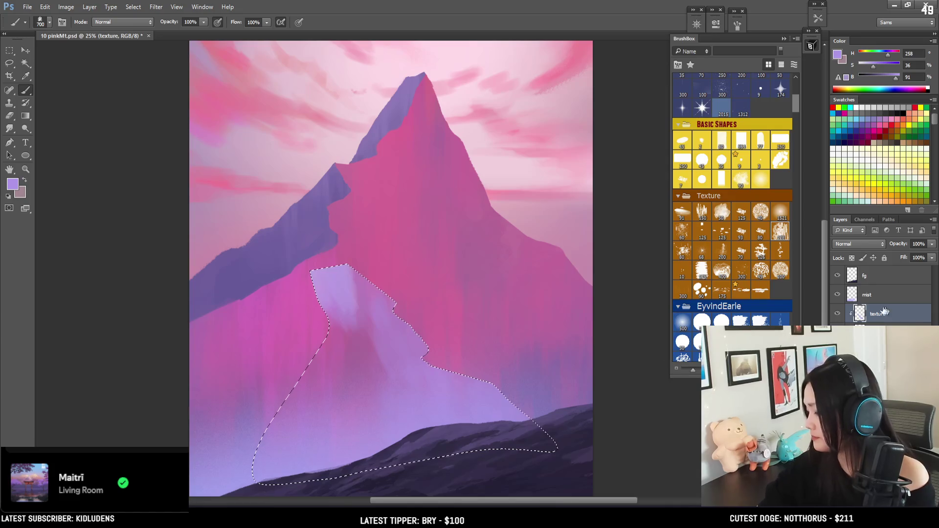
{"action": "left_click_drag", "start_coordinate": [894, 79], "coordinate": [887, 78]}
{"action": "key", "text": "bracketleft"}
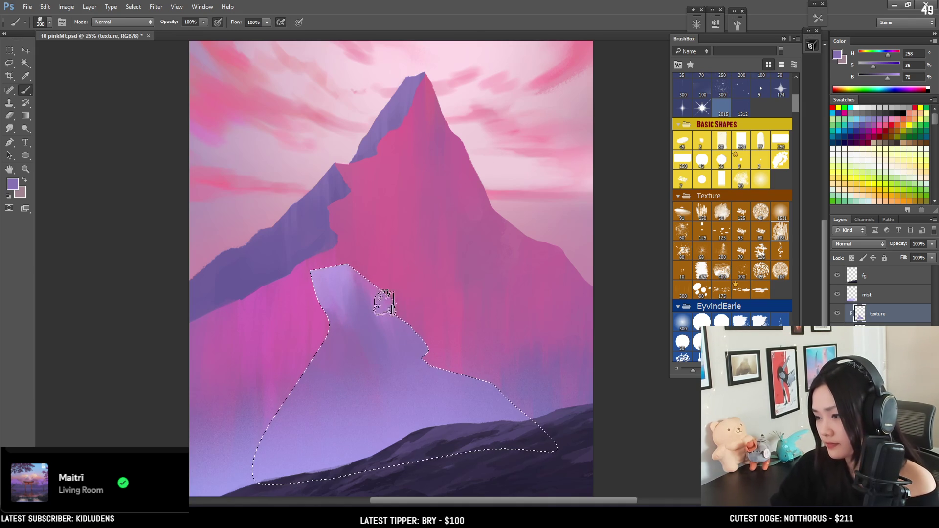
Add light detail streaks, undo the dark purple top stroke, and deselect
{"action": "key", "text": "bracketleft"}
{"action": "key", "text": "bracketleft"}
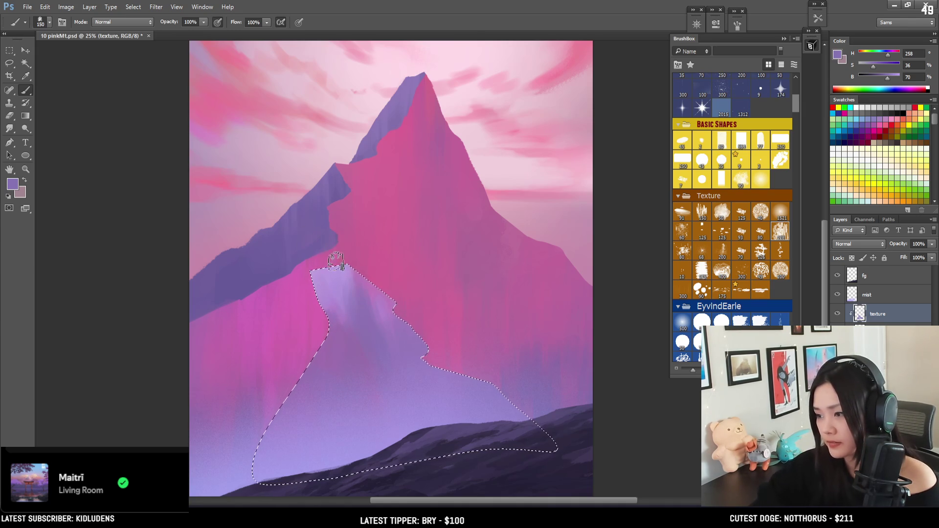
{"action": "left_click_drag", "start_coordinate": [368, 325], "coordinate": [333, 313]}
{"action": "key", "text": "bracketleft"}
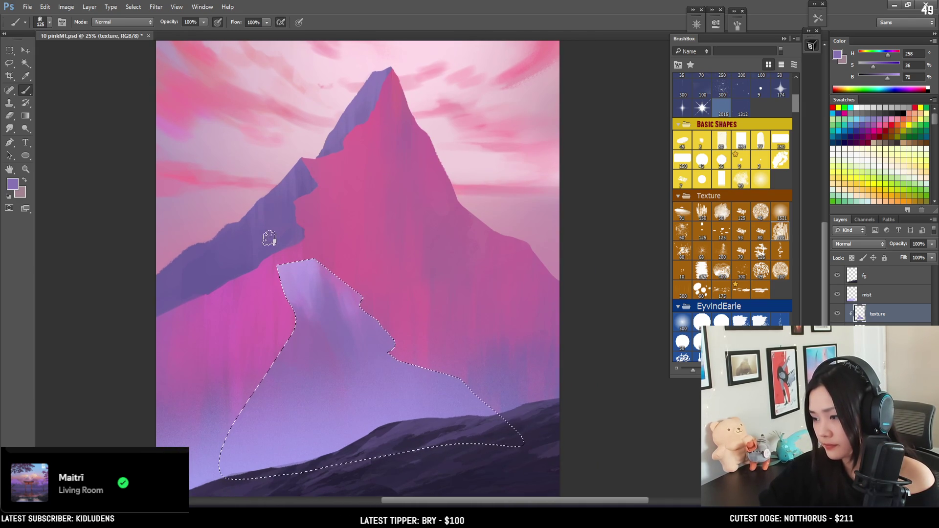
{"action": "left_click_drag", "start_coordinate": [333, 279], "coordinate": [333, 305]}
{"action": "left_click_drag", "start_coordinate": [317, 248], "coordinate": [320, 294]}
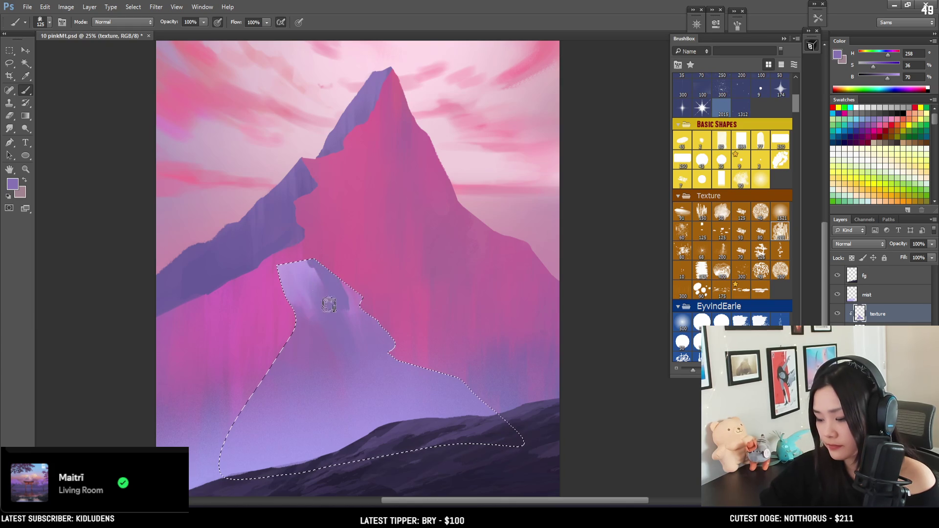
{"action": "key", "text": "ctrl+z"}
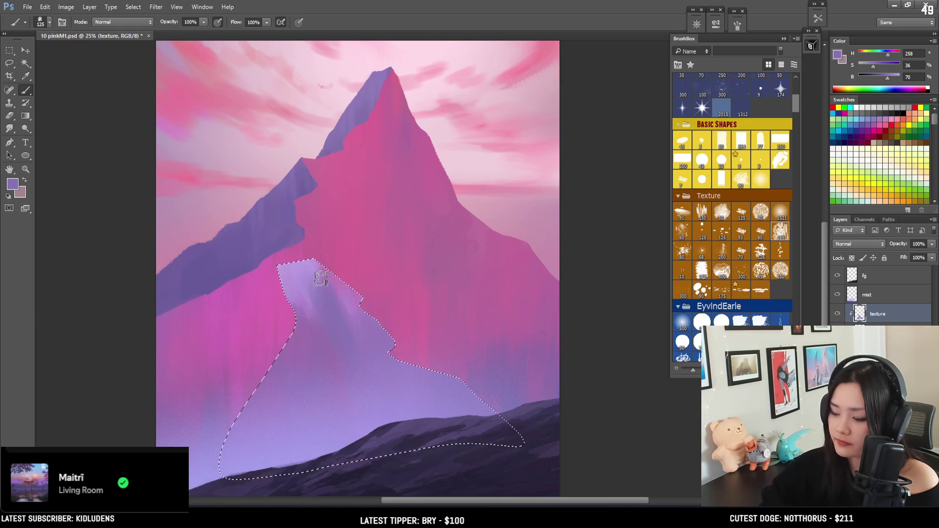
{"action": "key", "text": "ctrl+d"}
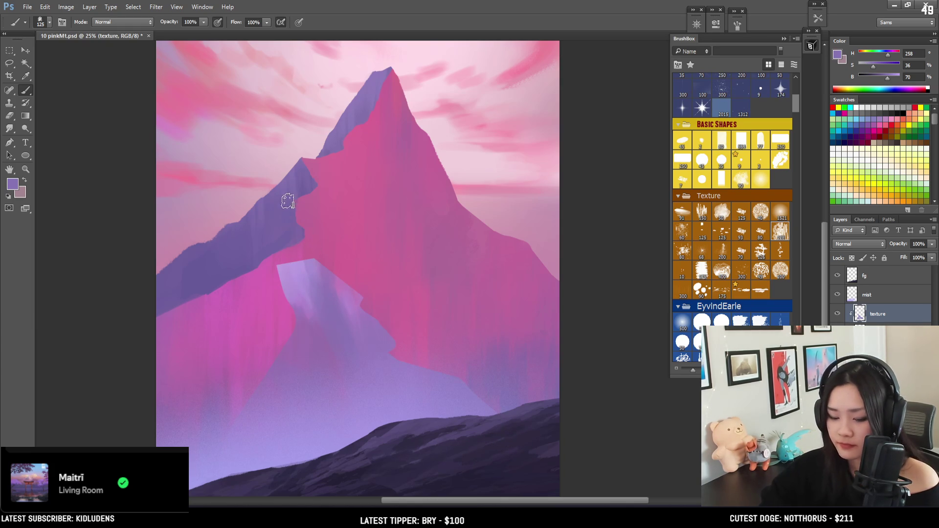
{"action": "key", "text": "l"}
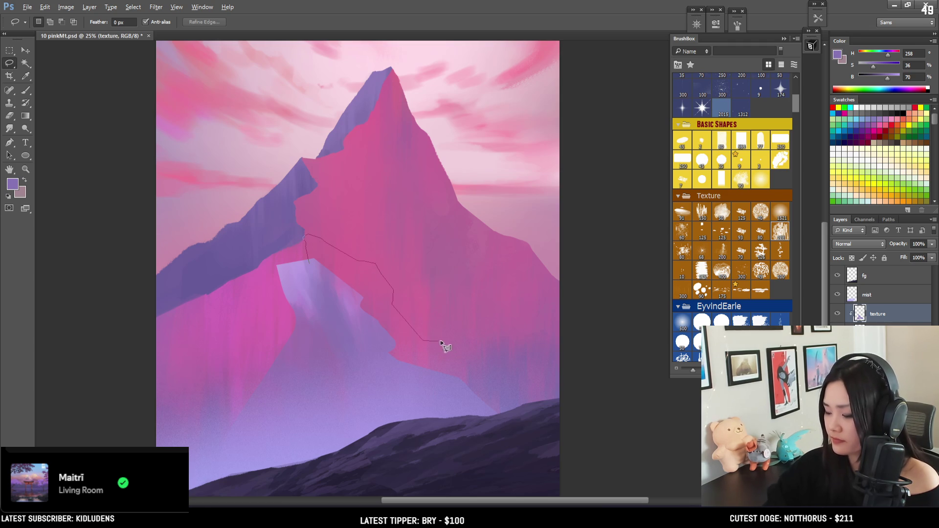
Select the slope below the ridge, fill it with lavender, and deselect
{"action": "mouse_move", "coordinate": [563, 408]}
{"action": "left_mouse_down"}
{"action": "mouse_move", "coordinate": [413, 403]}
{"action": "mouse_move", "coordinate": [404, 389]}
{"action": "left_mouse_up"}
{"action": "key", "text": "b"}
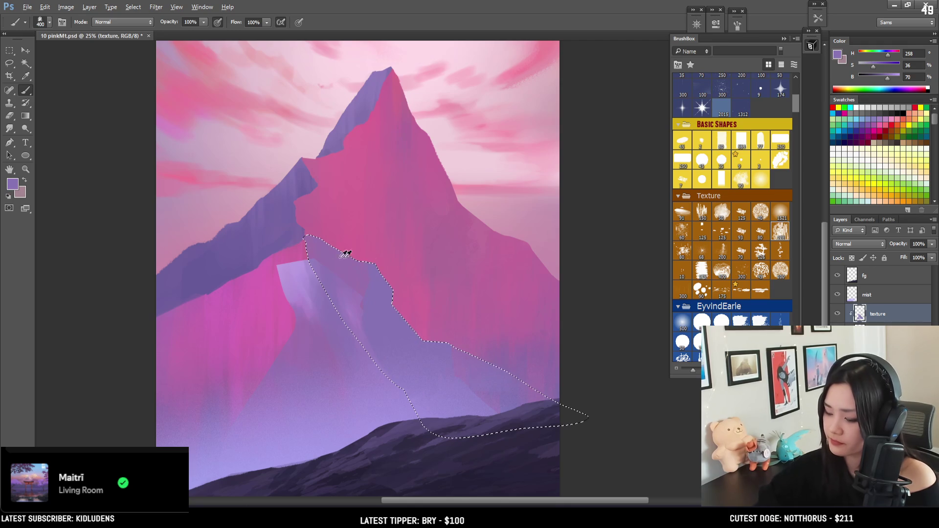
{"action": "left_click", "coordinate": [292, 265], "text": "alt"}
{"action": "mouse_move", "coordinate": [299, 264]}
{"action": "left_mouse_down"}
{"action": "mouse_move", "coordinate": [361, 252]}
{"action": "mouse_move", "coordinate": [435, 339]}
{"action": "mouse_move", "coordinate": [487, 335]}
{"action": "mouse_move", "coordinate": [533, 377]}
{"action": "left_mouse_up"}
{"action": "key", "text": "ctrl+d"}
{"action": "key", "text": "bracketleft"}
{"action": "key", "text": "bracketleft"}
{"action": "key", "text": "bracketleft"}
{"action": "mouse_move", "coordinate": [365, 188]}
{"action": "left_mouse_down"}
{"action": "mouse_move", "coordinate": [384, 193]}
{"action": "mouse_move", "coordinate": [362, 191]}
{"action": "left_mouse_up"}
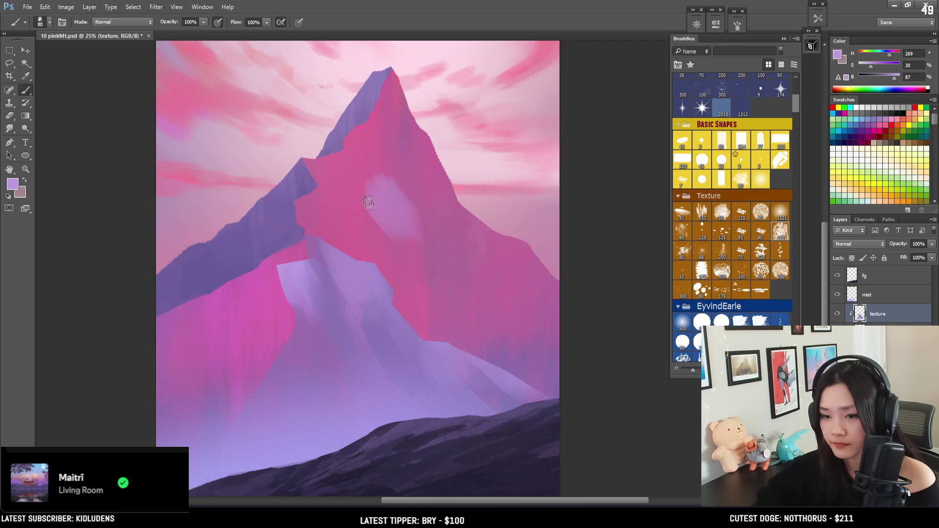
{"action": "key", "text": "ctrl+z"}
{"action": "left_click_drag", "start_coordinate": [384, 249], "coordinate": [392, 274]}
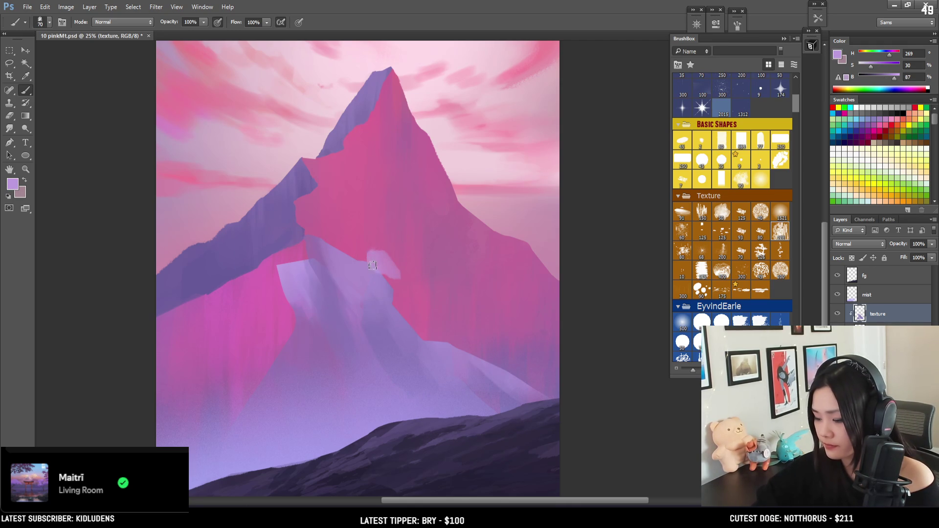
{"action": "key", "text": "l"}
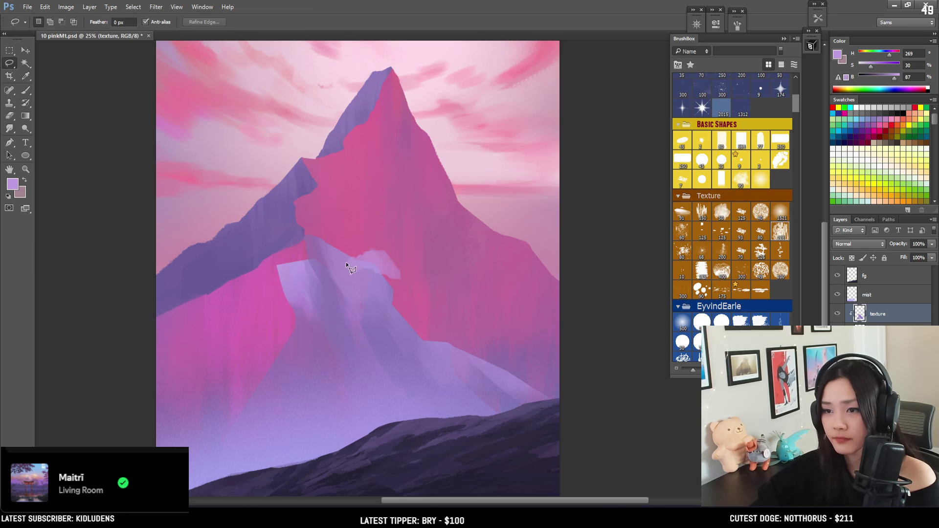
Erase the pale patch's top back to magenta with an enlarged Basic Shapes eraser
{"action": "key", "text": "e"}
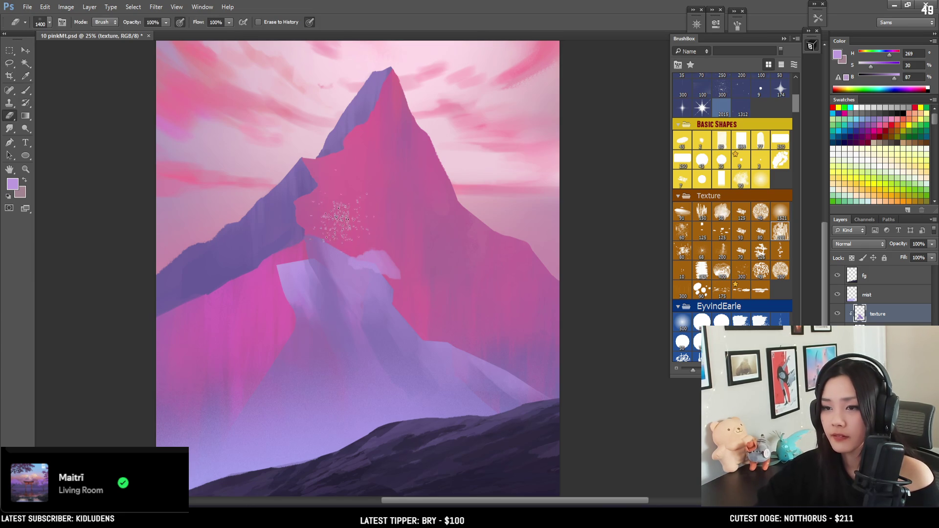
{"action": "left_click", "coordinate": [740, 180]}
{"action": "key", "text": "bracketright"}
{"action": "key", "text": "bracketright"}
{"action": "key", "text": "bracketright"}
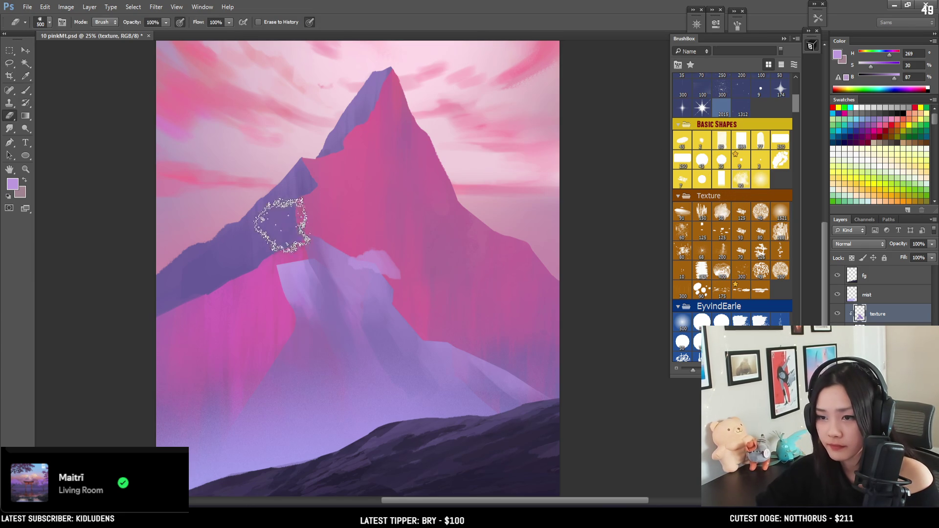
{"action": "mouse_move", "coordinate": [294, 252]}
{"action": "left_mouse_down"}
{"action": "mouse_move", "coordinate": [288, 231]}
{"action": "mouse_move", "coordinate": [373, 262]}
{"action": "left_mouse_up"}
{"action": "key", "text": "l"}
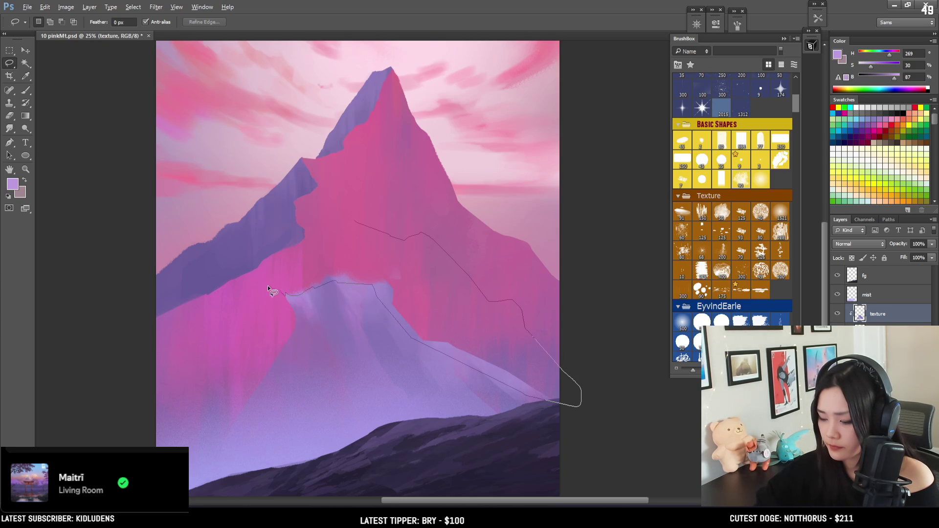
Lasso the snow patch and the magenta slope above it
{"action": "mouse_move", "coordinate": [315, 251]}
{"action": "left_mouse_down"}
{"action": "mouse_move", "coordinate": [364, 242]}
{"action": "mouse_move", "coordinate": [353, 220]}
{"action": "left_mouse_up"}
{"action": "key", "text": "b"}
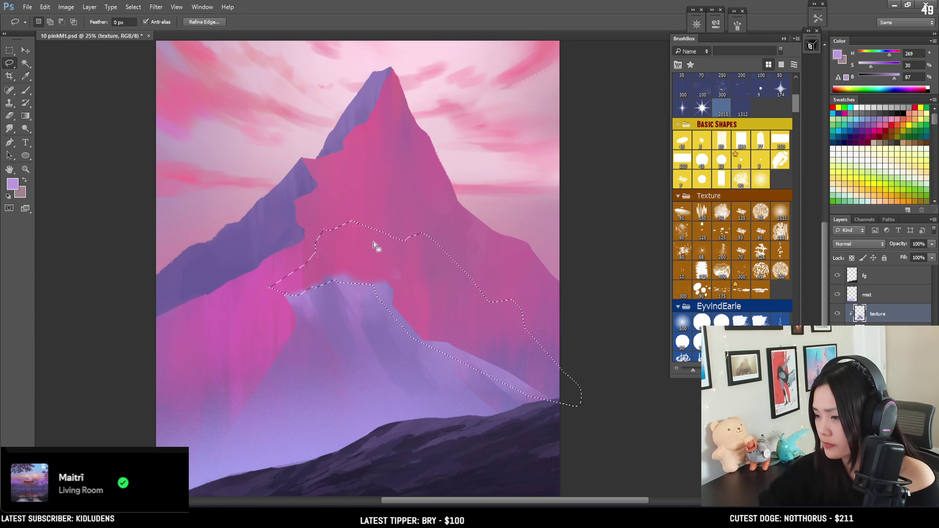
{"action": "key", "text": "bracketright"}
{"action": "key", "text": "bracketright"}
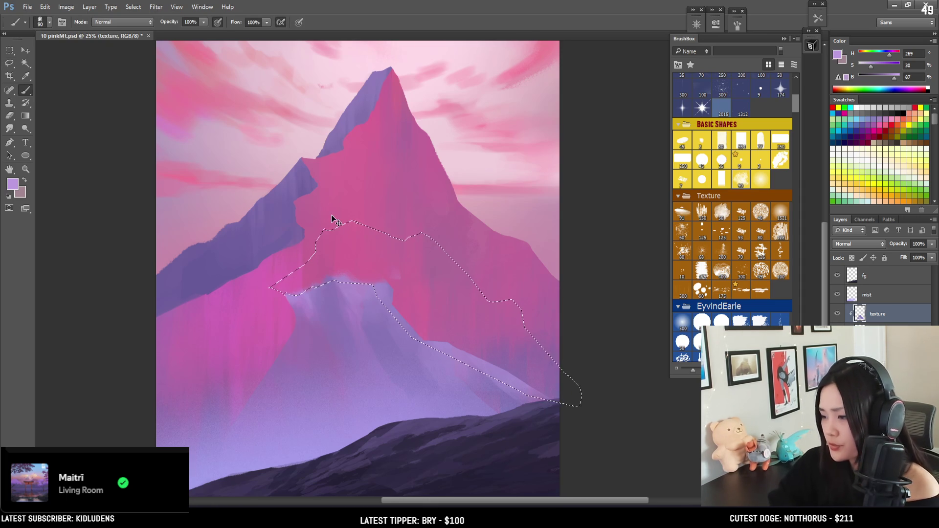
{"action": "scroll", "coordinate": [374, 264], "scroll_direction": "down", "scroll_amount": 1}
{"action": "key", "text": "ctrl+d"}
{"action": "key", "text": "ctrl+z"}
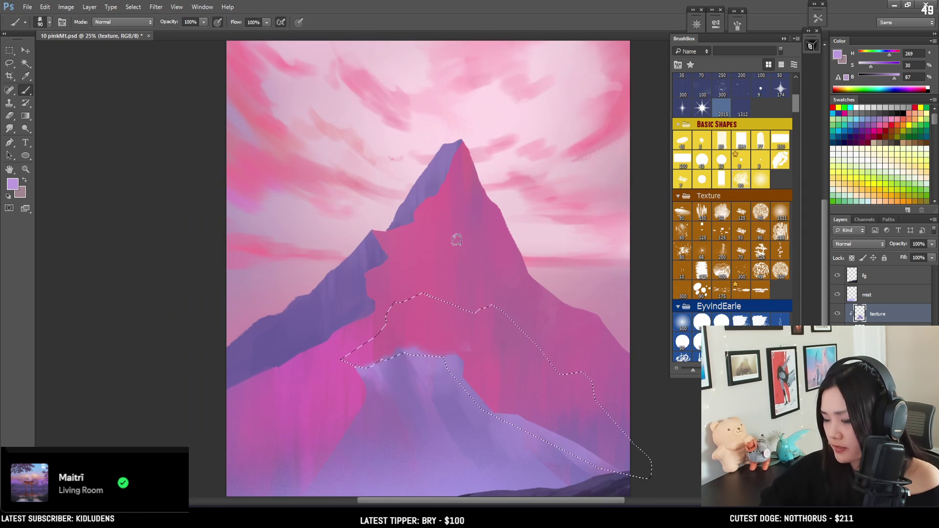
{"action": "scroll", "coordinate": [420, 226], "scroll_direction": "up", "scroll_amount": 1}
Sample a light lavender and paint it inside the selected slope with a larger brush
{"action": "key", "text": "bracketright"}
{"action": "key", "text": "bracketright"}
{"action": "key", "text": "bracketright"}
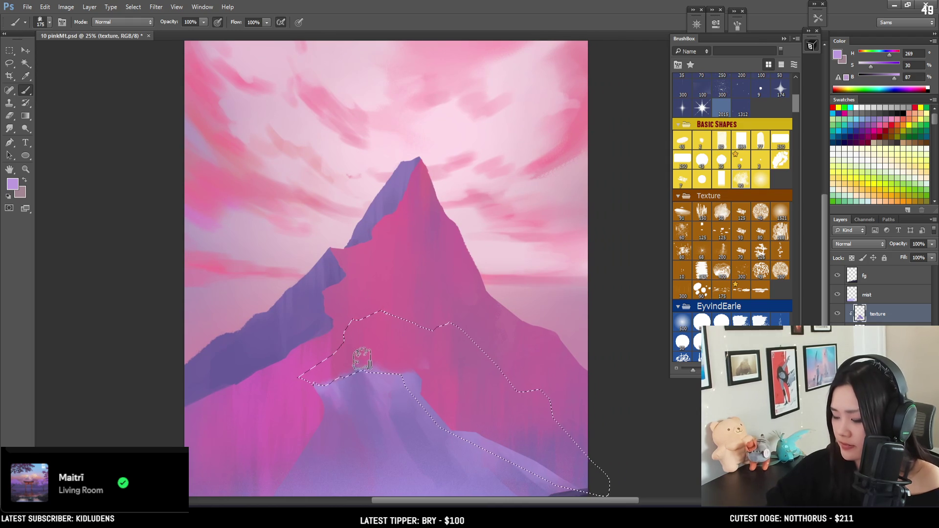
{"action": "left_click", "coordinate": [334, 389], "text": "alt"}
{"action": "left_click_drag", "start_coordinate": [334, 390], "coordinate": [308, 378], "text": "alt"}
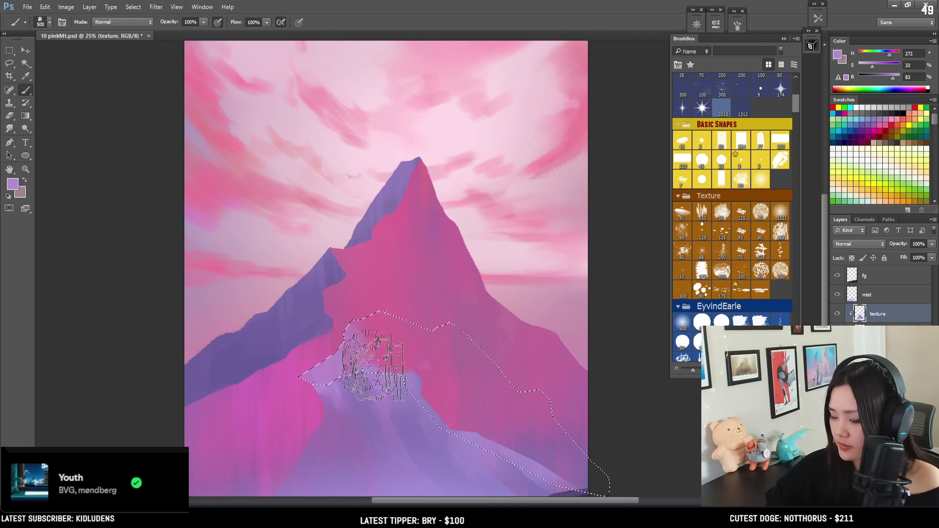
{"action": "key", "text": "ctrl+d"}
{"action": "left_click_drag", "start_coordinate": [445, 294], "coordinate": [377, 236]}
{"action": "key", "text": "ctrl+shift+d"}
{"action": "key", "text": "bracketright"}
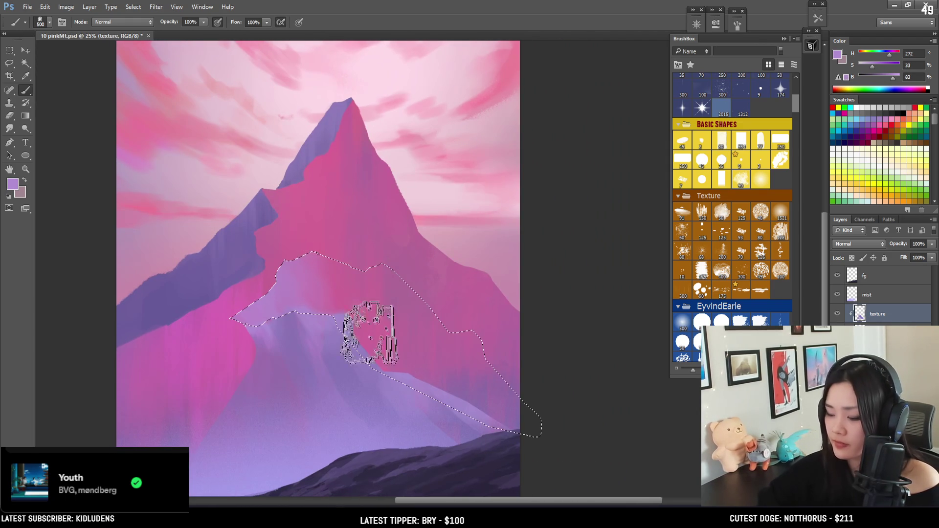
{"action": "mouse_move", "coordinate": [344, 302]}
{"action": "left_mouse_down"}
{"action": "mouse_move", "coordinate": [352, 277]}
{"action": "mouse_move", "coordinate": [303, 267]}
{"action": "mouse_move", "coordinate": [304, 319]}
{"action": "mouse_move", "coordinate": [379, 284]}
{"action": "mouse_move", "coordinate": [430, 352]}
{"action": "mouse_move", "coordinate": [381, 341]}
{"action": "mouse_move", "coordinate": [489, 401]}
{"action": "mouse_move", "coordinate": [472, 351]}
{"action": "mouse_move", "coordinate": [482, 341]}
{"action": "left_mouse_up"}
Cover leftover pink at the selection's top, dab darker lavender texture, and deselect
{"action": "key", "text": "bracketright"}
{"action": "key", "text": "bracketright"}
{"action": "key", "text": "bracketright"}
{"action": "key", "text": "bracketright"}
{"action": "left_click", "coordinate": [312, 353], "text": "alt"}
{"action": "key", "text": "bracketleft"}
{"action": "key", "text": "bracketleft"}
{"action": "key", "text": "bracketleft"}
{"action": "mouse_move", "coordinate": [440, 294]}
{"action": "left_mouse_down"}
{"action": "mouse_move", "coordinate": [430, 336]}
{"action": "mouse_move", "coordinate": [471, 367]}
{"action": "mouse_move", "coordinate": [406, 288]}
{"action": "left_mouse_up"}
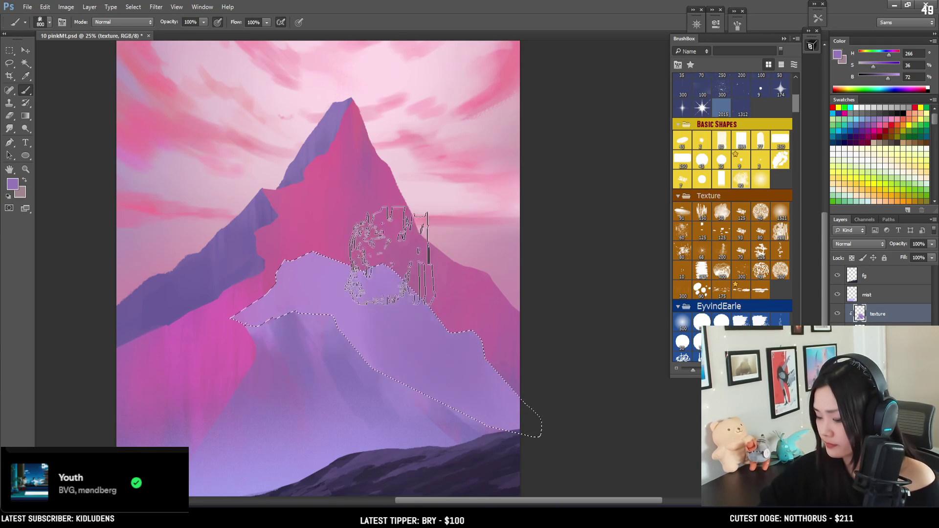
{"action": "left_click", "coordinate": [369, 283], "text": "alt"}
{"action": "key", "text": "ctrl+d"}
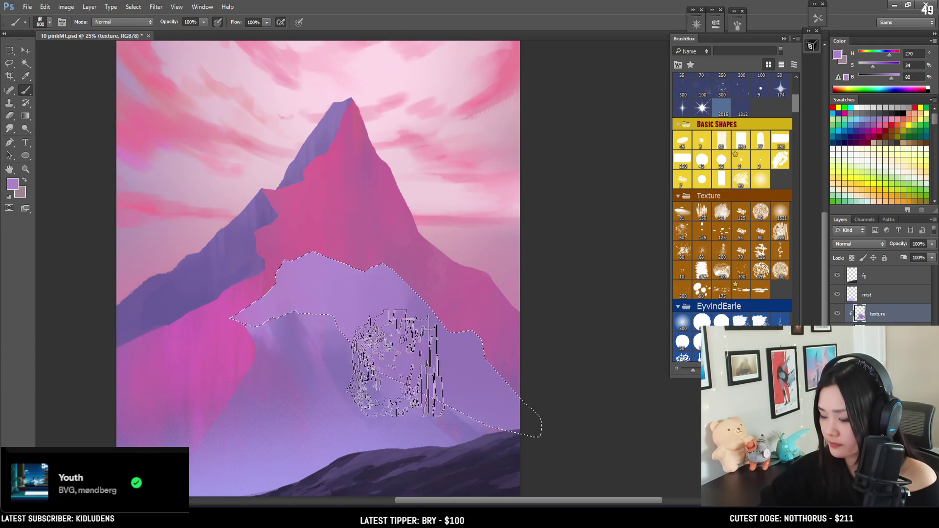
Erase part of the purple ridge back to pink and sample a mountain purple
{"action": "key", "text": "bracketleft"}
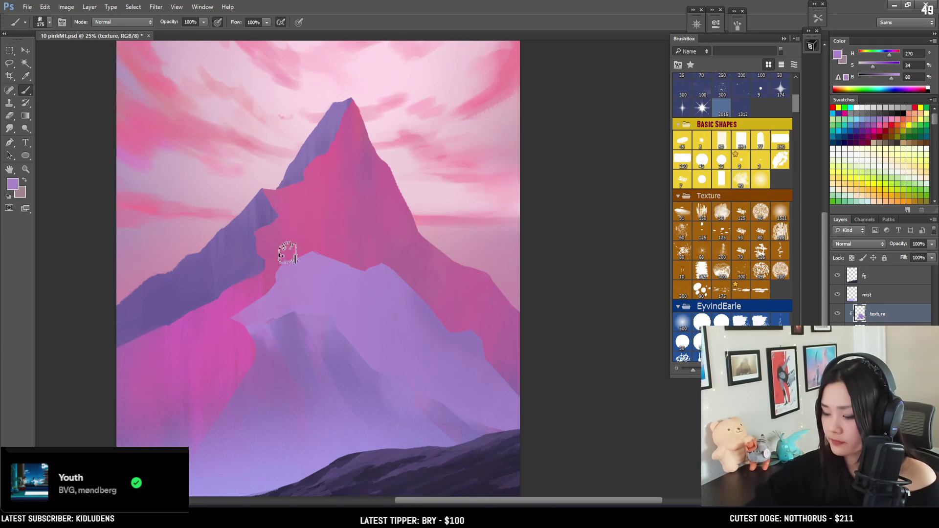
{"action": "key", "text": "e"}
{"action": "key", "text": "bracketleft"}
{"action": "key", "text": "bracketleft"}
{"action": "key", "text": "bracketleft"}
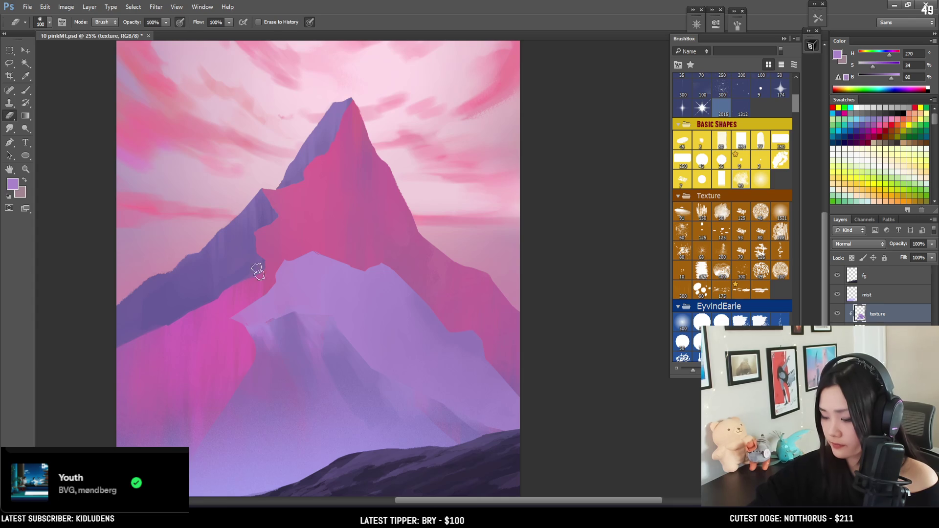
{"action": "key", "text": "bracketright"}
{"action": "key", "text": "bracketright"}
{"action": "key", "text": "bracketright"}
{"action": "mouse_move", "coordinate": [252, 216]}
{"action": "left_mouse_down"}
{"action": "mouse_move", "coordinate": [258, 273]}
{"action": "mouse_move", "coordinate": [204, 287]}
{"action": "mouse_move", "coordinate": [208, 308]}
{"action": "left_mouse_up"}
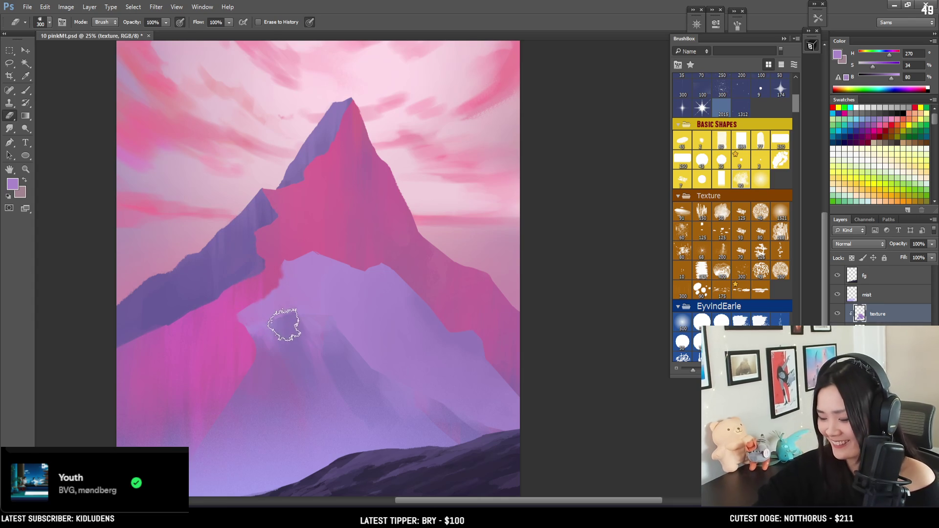
{"action": "key", "text": "b"}
{"action": "left_click", "coordinate": [286, 321], "text": "alt"}
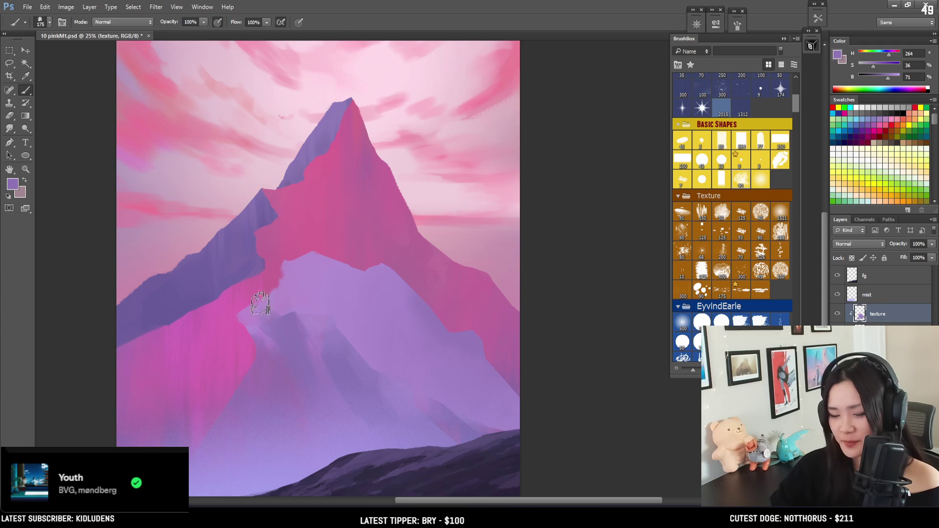
Lasso the lower-left foot of the mountain
{"action": "key", "text": "l"}
{"action": "mouse_move", "coordinate": [257, 347]}
{"action": "left_mouse_down"}
{"action": "mouse_move", "coordinate": [257, 360]}
{"action": "mouse_move", "coordinate": [212, 394]}
{"action": "mouse_move", "coordinate": [178, 402]}
{"action": "mouse_move", "coordinate": [168, 375]}
{"action": "mouse_move", "coordinate": [173, 394]}
{"action": "left_mouse_up"}
{"action": "mouse_move", "coordinate": [102, 446]}
{"action": "left_mouse_down"}
{"action": "mouse_move", "coordinate": [174, 413]}
{"action": "mouse_move", "coordinate": [267, 415]}
{"action": "left_mouse_up"}
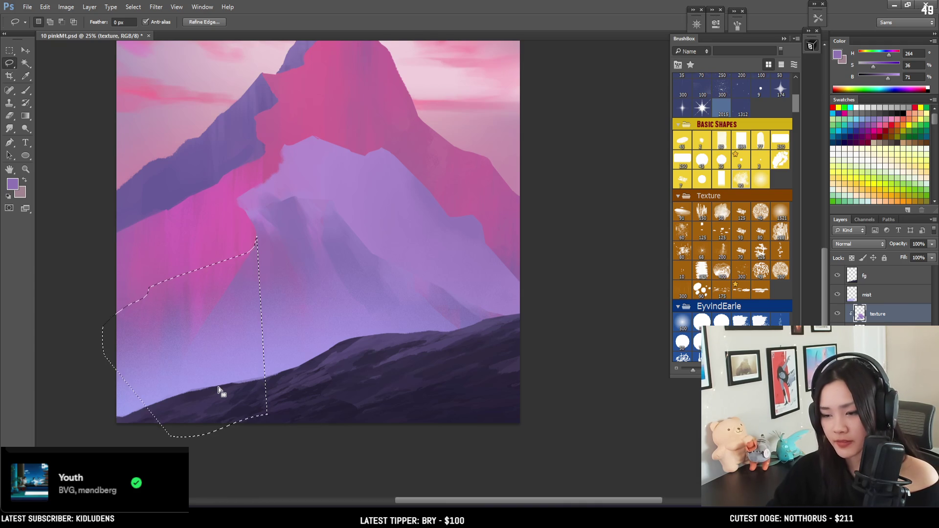
Restore the lower-left slope selection and paint lavender over it with an enlarged brush
{"action": "key", "text": "ctrl+d"}
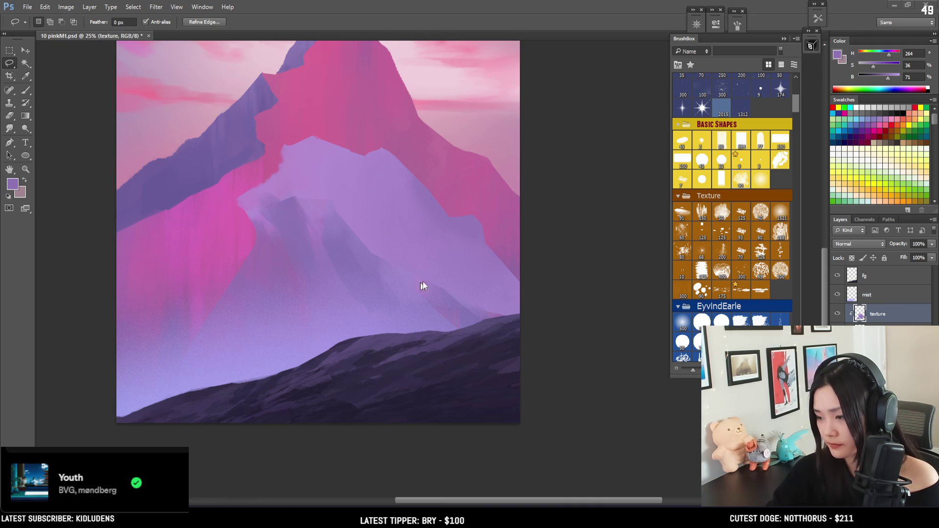
{"action": "key", "text": "ctrl+z"}
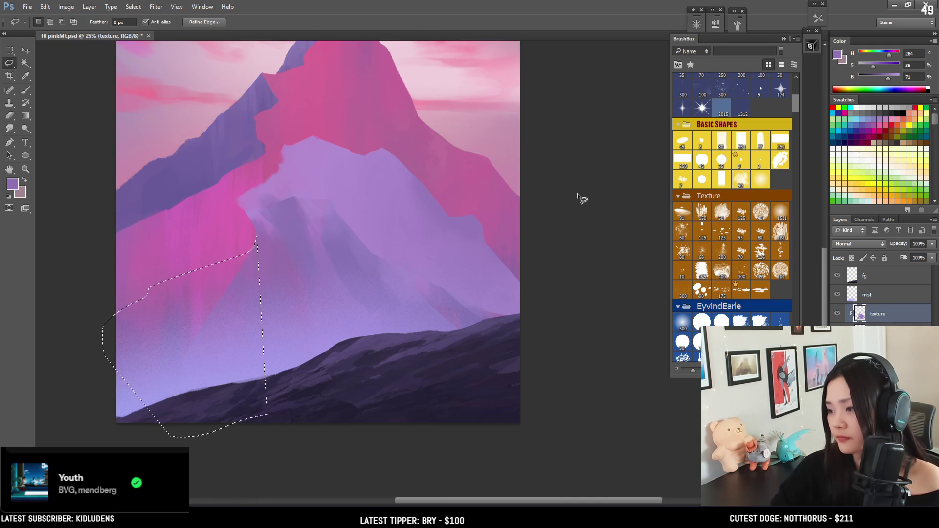
{"action": "scroll", "coordinate": [577, 193], "scroll_direction": "left", "scroll_amount": 2}
{"action": "scroll", "coordinate": [578, 193], "scroll_direction": "up", "scroll_amount": 1}
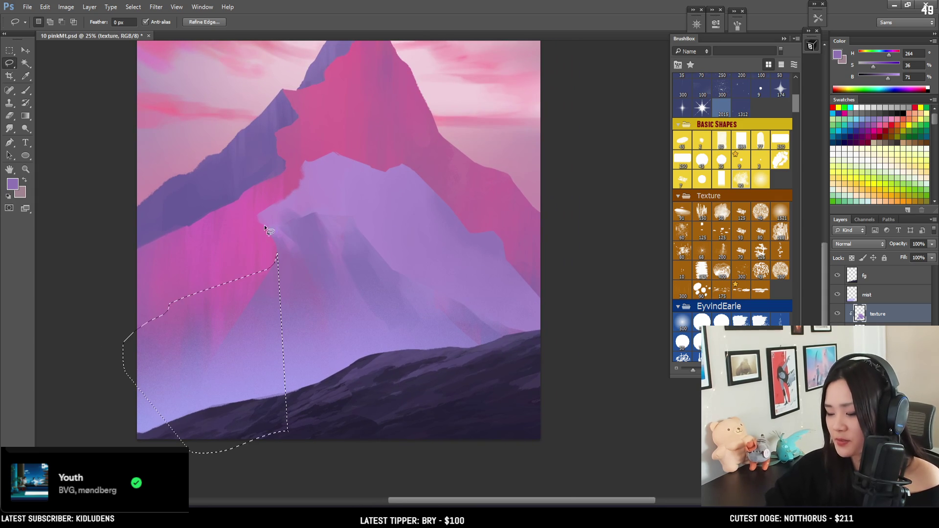
{"action": "key", "text": "b"}
{"action": "key", "text": "bracketright"}
{"action": "key", "text": "bracketright"}
{"action": "key", "text": "bracketright"}
{"action": "mouse_move", "coordinate": [202, 268]}
{"action": "left_mouse_down"}
{"action": "mouse_move", "coordinate": [243, 266]}
{"action": "mouse_move", "coordinate": [248, 252]}
{"action": "mouse_move", "coordinate": [163, 310]}
{"action": "mouse_move", "coordinate": [163, 323]}
{"action": "left_mouse_up"}
Deselect, briefly try a larger eraser, then return to the brush and undo the last change
{"action": "key", "text": "ctrl+d"}
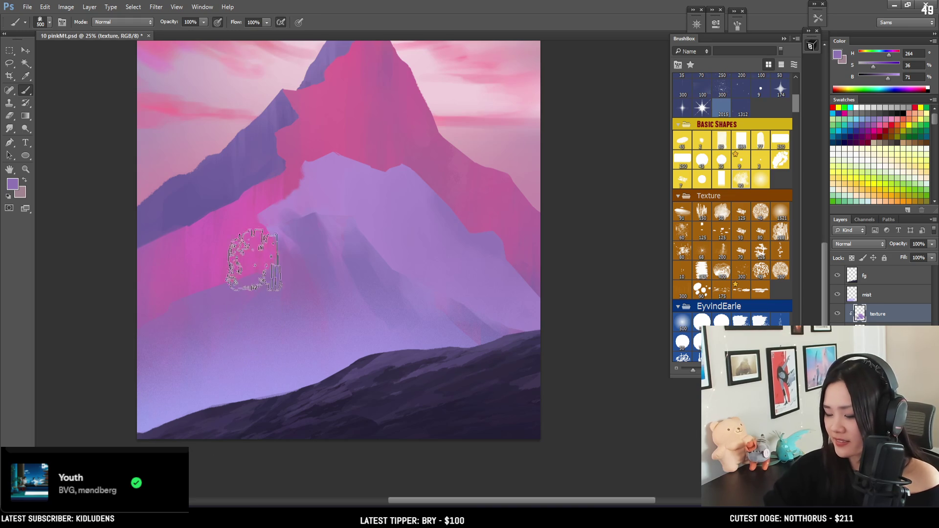
{"action": "key", "text": "e"}
{"action": "key", "text": "bracketright"}
{"action": "key", "text": "bracketright"}
{"action": "key", "text": "bracketright"}
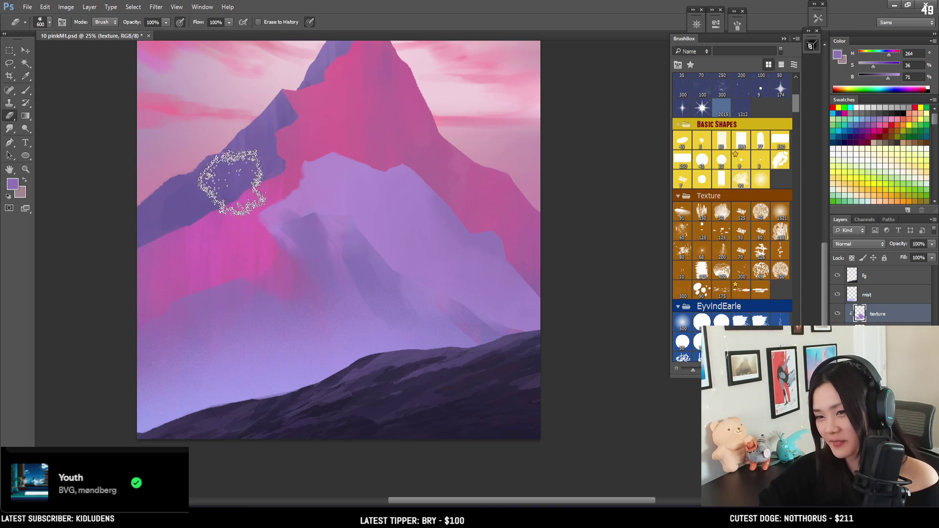
{"action": "key", "text": "b"}
{"action": "key", "text": "ctrl+z"}
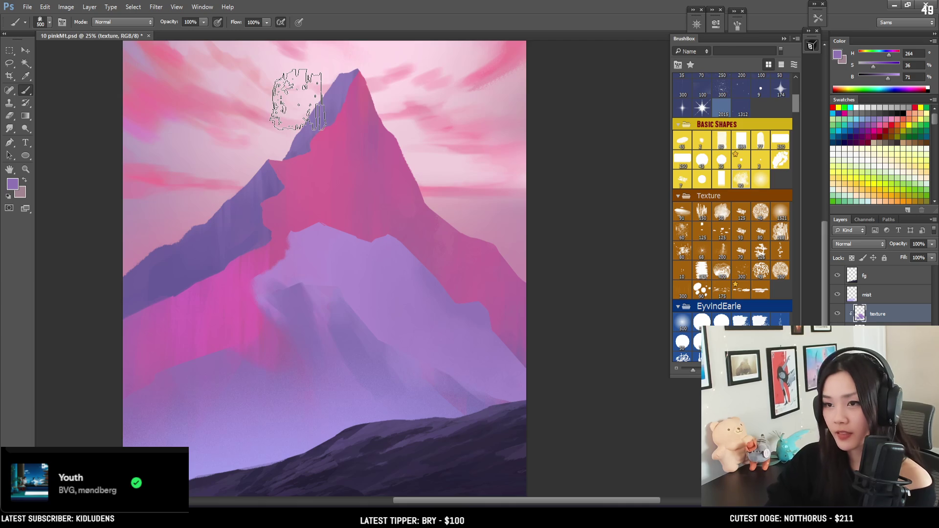
{"action": "scroll", "coordinate": [297, 99], "scroll_direction": "down", "scroll_amount": 2}
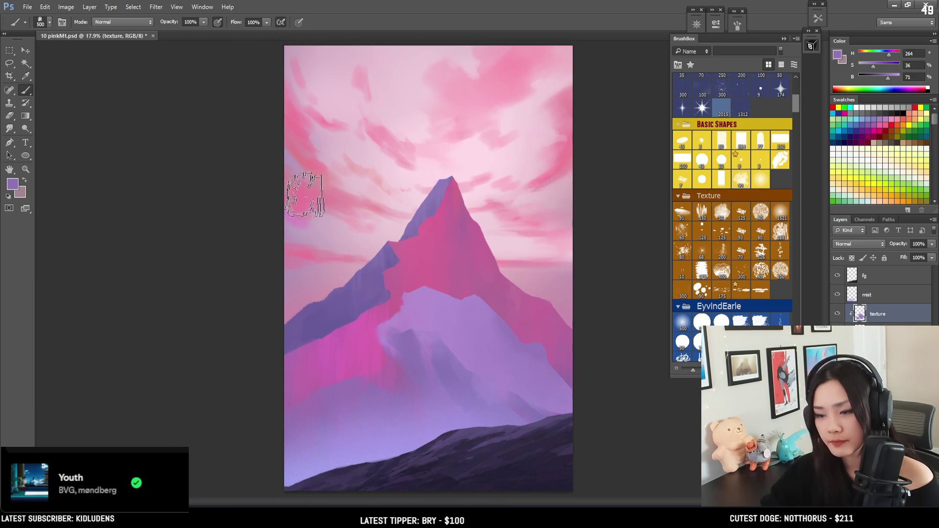
Fine-tune the brush and eraser sizes, ending on the brush
{"action": "key", "text": "bracketright"}
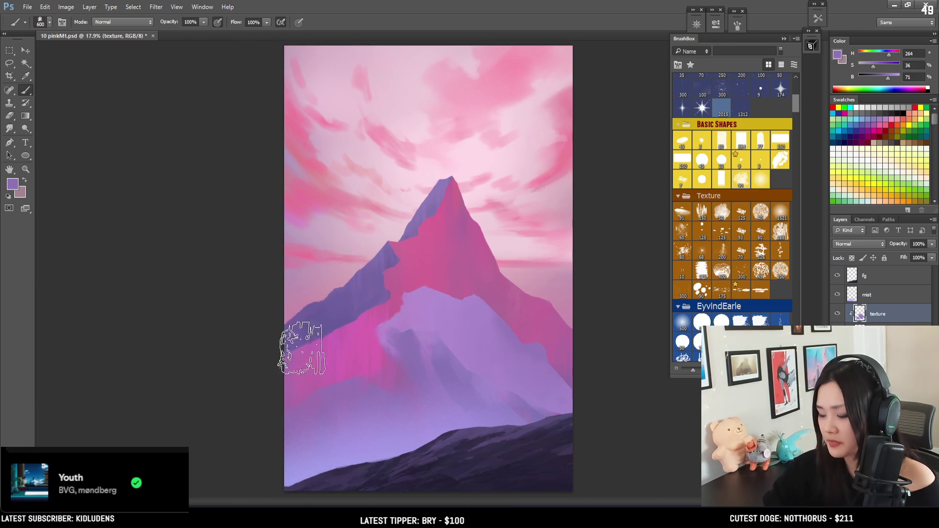
{"action": "key", "text": "e"}
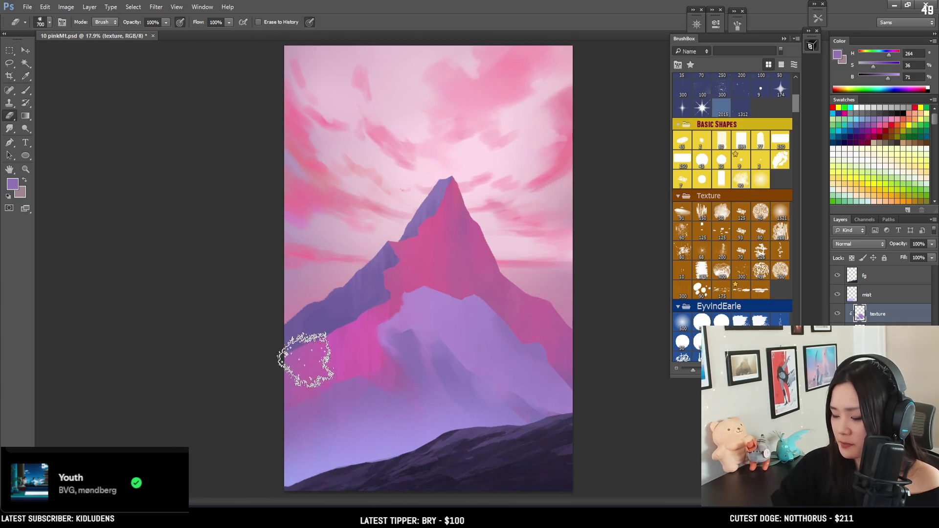
{"action": "key", "text": "bracketleft"}
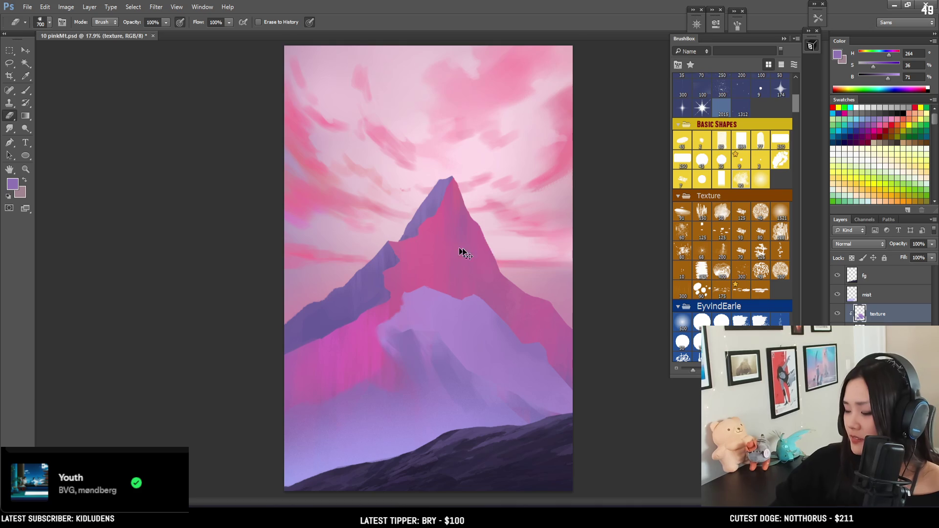
{"action": "key", "text": "bracketleft"}
{"action": "key", "text": "bracketleft"}
{"action": "key", "text": "bracketleft"}
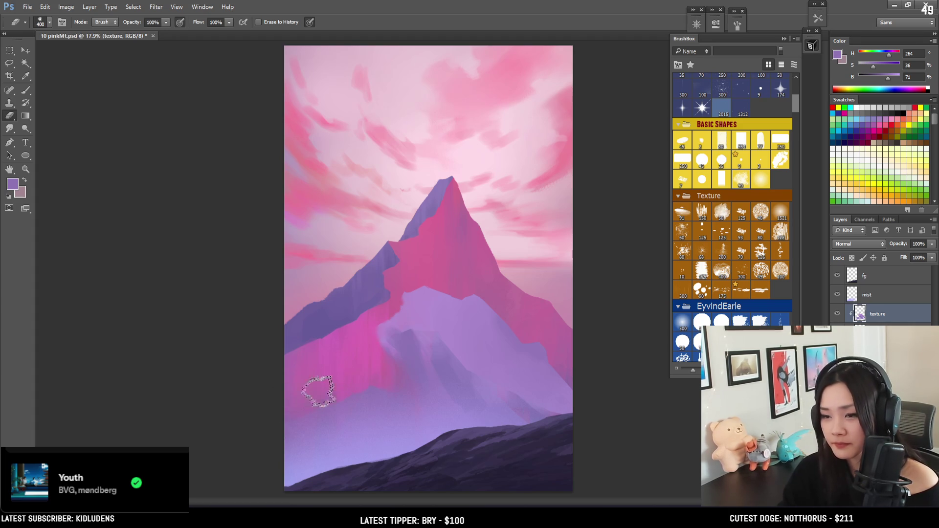
{"action": "key", "text": "bracketright"}
{"action": "key", "text": "bracketright"}
{"action": "key", "text": "bracketright"}
{"action": "key", "text": "b"}
Sample a dark purple from the mountain and paint dark purple strokes on it
{"action": "mouse_move", "coordinate": [394, 337]}
{"action": "left_mouse_down"}
{"action": "mouse_move", "coordinate": [384, 409]}
{"action": "mouse_move", "coordinate": [436, 309]}
{"action": "mouse_move", "coordinate": [401, 299]}
{"action": "left_mouse_up"}
{"action": "key", "text": "bracketleft"}
{"action": "key", "text": "bracketleft"}
{"action": "key", "text": "bracketleft"}
{"action": "key", "text": "bracketleft"}
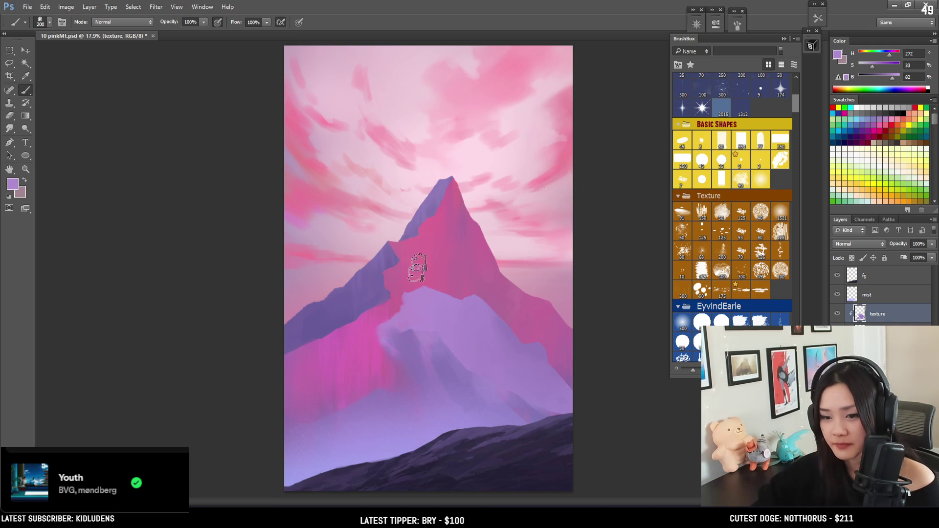
{"action": "left_click", "coordinate": [413, 326], "text": "alt"}
{"action": "left_click_drag", "start_coordinate": [406, 327], "coordinate": [391, 345]}
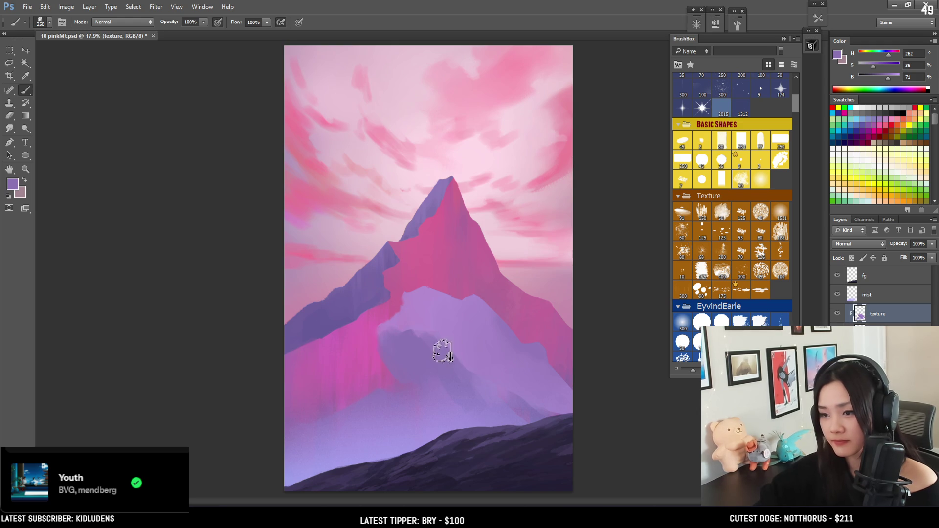
{"action": "key", "text": "bracketright"}
{"action": "key", "text": "bracketright"}
{"action": "key", "text": "bracketright"}
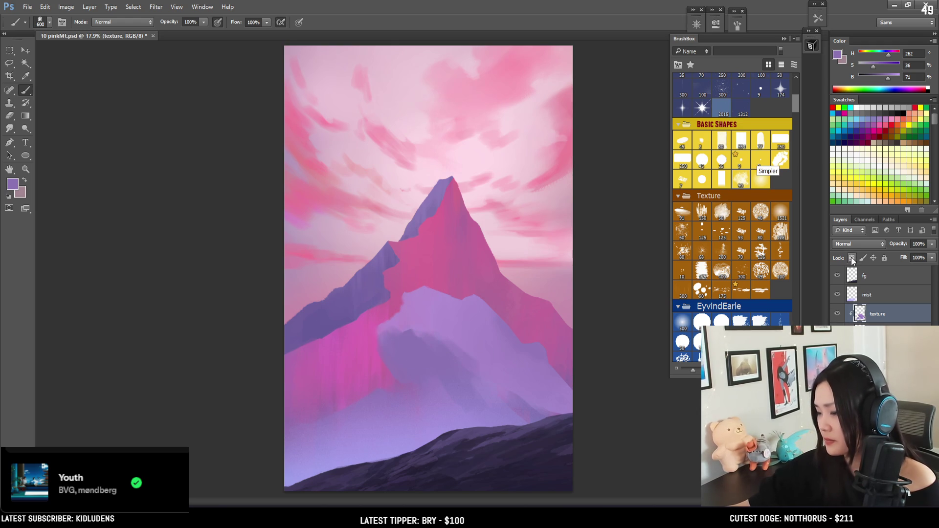
Lock the texture layer's transparency and paint purple texture over the mountain's left face
{"action": "left_click", "coordinate": [852, 260]}
{"action": "mouse_move", "coordinate": [402, 269]}
{"action": "left_mouse_down"}
{"action": "mouse_move", "coordinate": [378, 283]}
{"action": "mouse_move", "coordinate": [387, 304]}
{"action": "mouse_move", "coordinate": [403, 265]}
{"action": "mouse_move", "coordinate": [418, 310]}
{"action": "mouse_move", "coordinate": [409, 334]}
{"action": "left_mouse_up"}
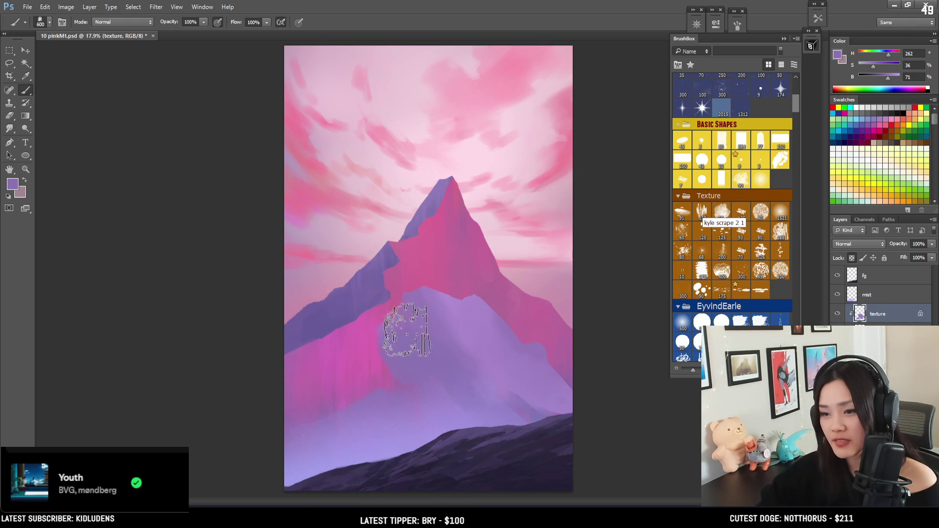
{"action": "key", "text": "bracketleft"}
{"action": "key", "text": "bracketleft"}
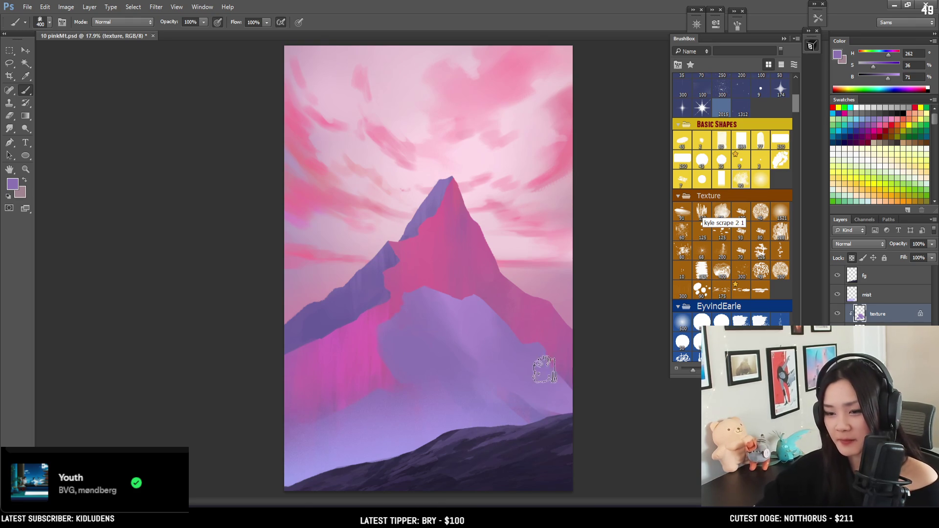
{"action": "key", "text": "bracketleft"}
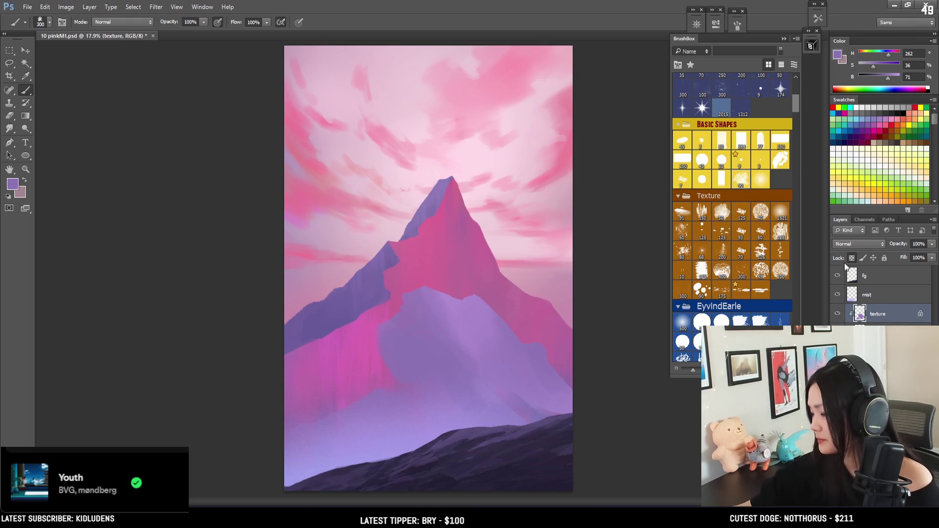
{"action": "key", "text": "e"}
{"action": "key", "text": "bracketleft"}
{"action": "key", "text": "bracketleft"}
{"action": "key", "text": "bracketleft"}
{"action": "key", "text": "bracketleft"}
{"action": "key", "text": "l"}
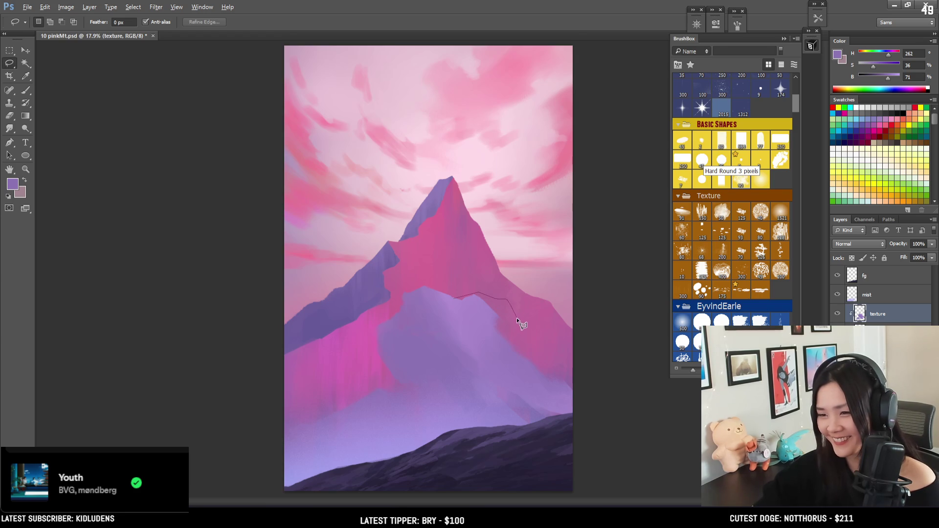
Trace a closed lasso outline around the snow area along the right ridge
{"action": "left_click", "coordinate": [547, 334]}
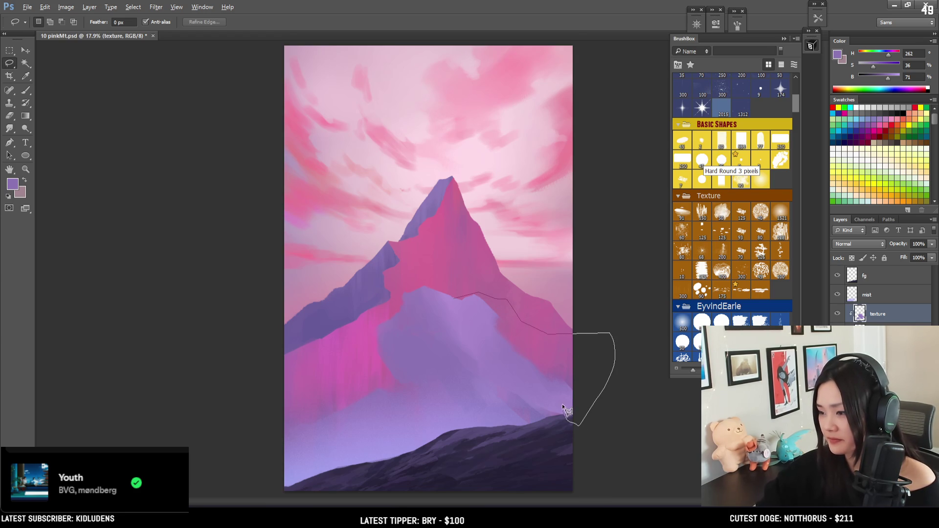
{"action": "left_click_drag", "start_coordinate": [475, 427], "coordinate": [417, 443]}
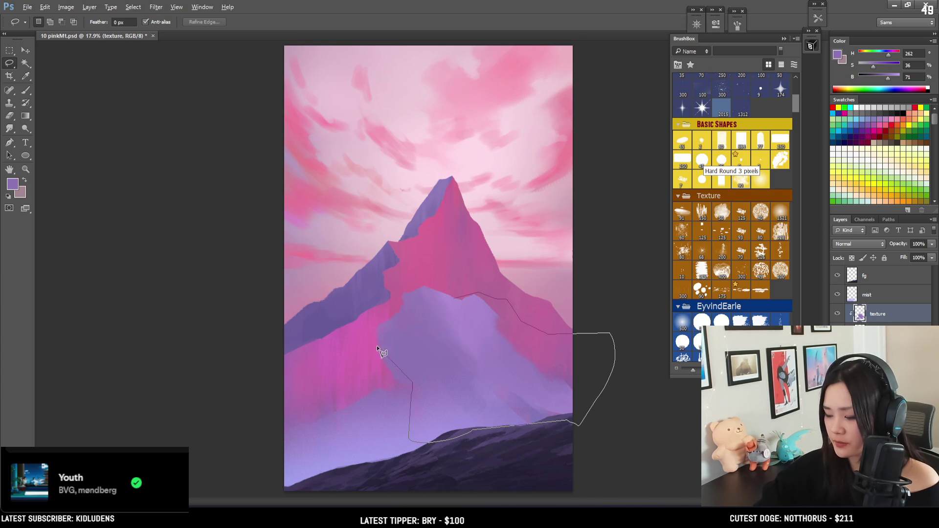
{"action": "left_click", "coordinate": [455, 297]}
Paint a sampled light purple inside the selection at brush size 600, then deselect
{"action": "key", "text": "b"}
{"action": "left_click", "coordinate": [451, 289], "text": "alt"}
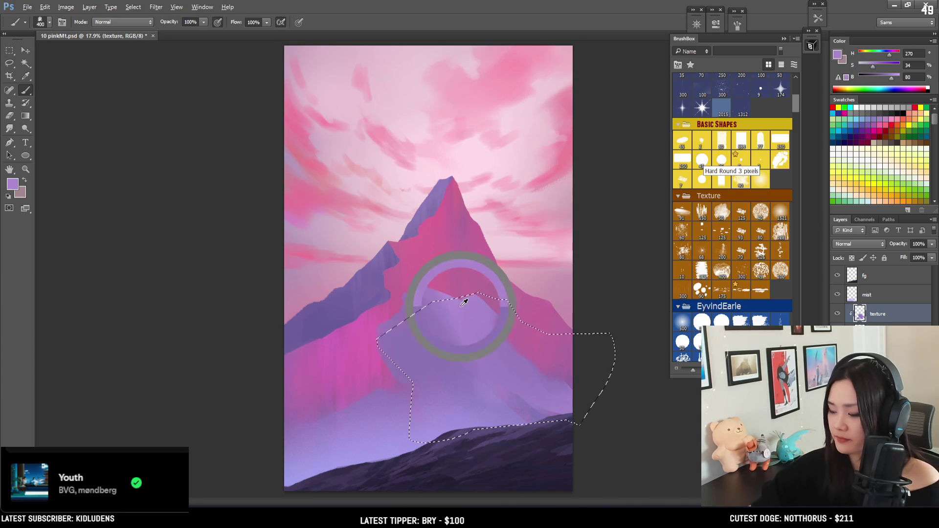
{"action": "key", "text": "bracketright"}
{"action": "key", "text": "bracketright"}
{"action": "key", "text": "bracketright"}
{"action": "key", "text": "bracketleft"}
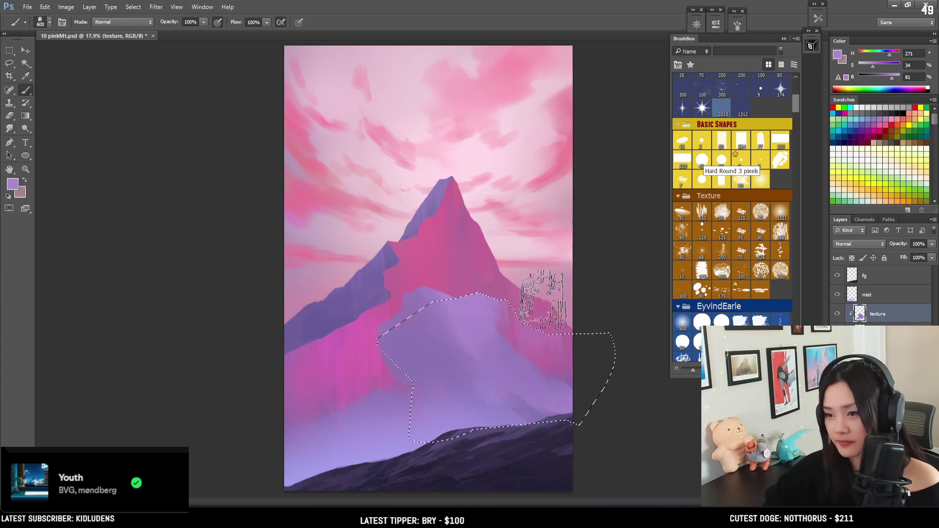
{"action": "mouse_move", "coordinate": [509, 313]}
{"action": "left_mouse_down"}
{"action": "mouse_move", "coordinate": [503, 329]}
{"action": "mouse_move", "coordinate": [563, 318]}
{"action": "mouse_move", "coordinate": [523, 208]}
{"action": "mouse_move", "coordinate": [515, 336]}
{"action": "mouse_move", "coordinate": [504, 325]}
{"action": "mouse_move", "coordinate": [521, 328]}
{"action": "mouse_move", "coordinate": [504, 304]}
{"action": "mouse_move", "coordinate": [545, 363]}
{"action": "mouse_move", "coordinate": [531, 300]}
{"action": "mouse_move", "coordinate": [543, 367]}
{"action": "left_mouse_up"}
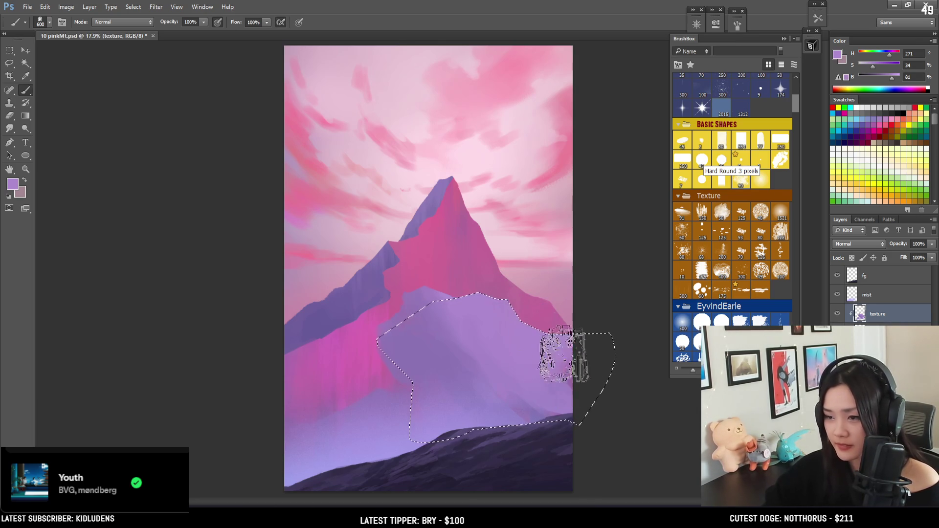
{"action": "left_click", "coordinate": [521, 398], "text": "alt"}
{"action": "key", "text": "bracketleft"}
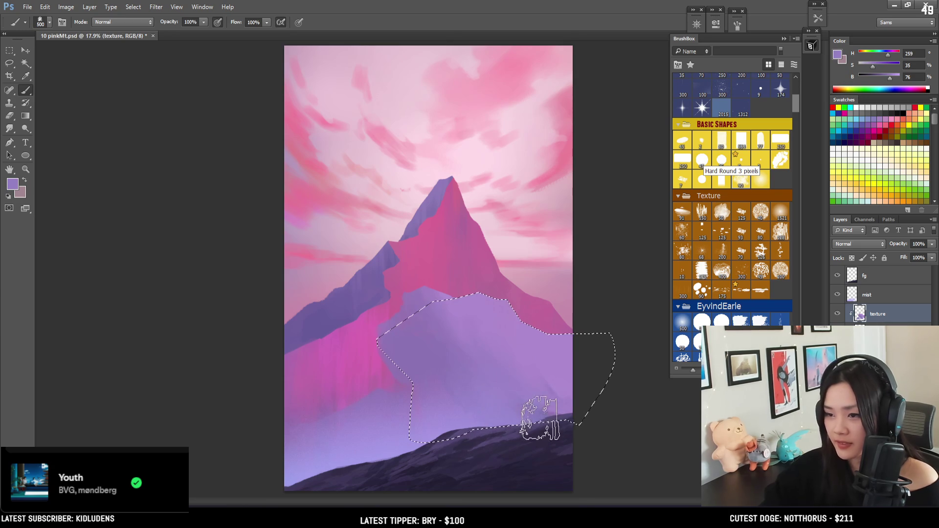
{"action": "key", "text": "ctrl+d"}
{"action": "key", "text": "e"}
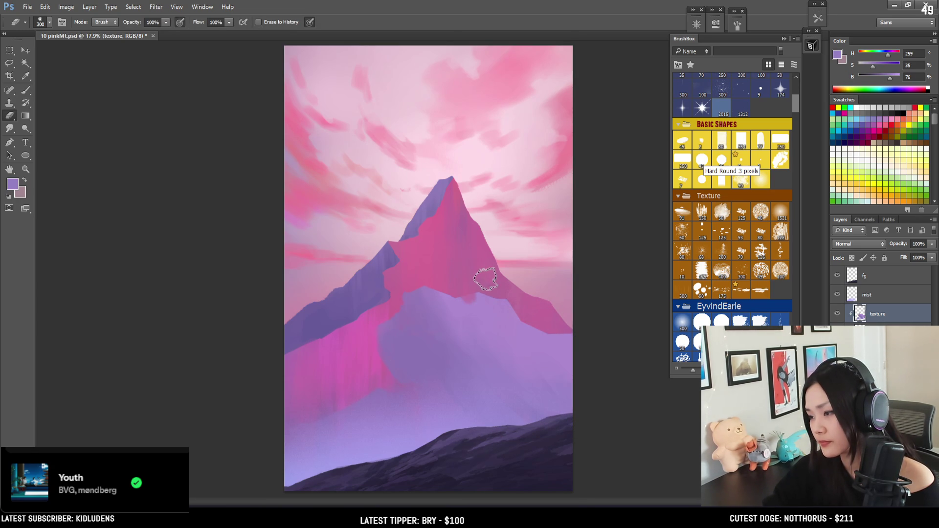
Size the eraser to about 250, sample the mountain's lavender, and toggle the texture layer to compare
{"action": "key", "text": "bracketright"}
{"action": "key", "text": "bracketright"}
{"action": "key", "text": "bracketright"}
{"action": "key", "text": "bracketleft"}
{"action": "key", "text": "bracketleft"}
{"action": "key", "text": "bracketleft"}
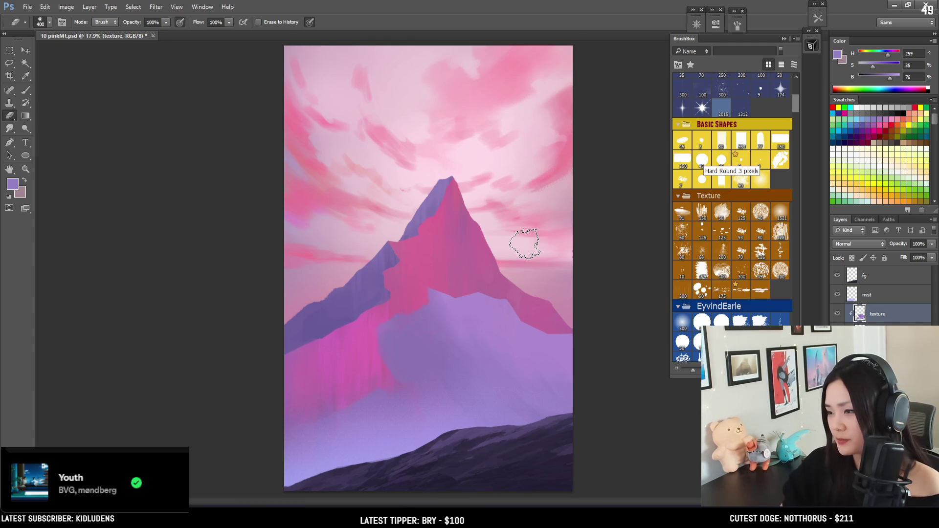
{"action": "key", "text": "bracketleft"}
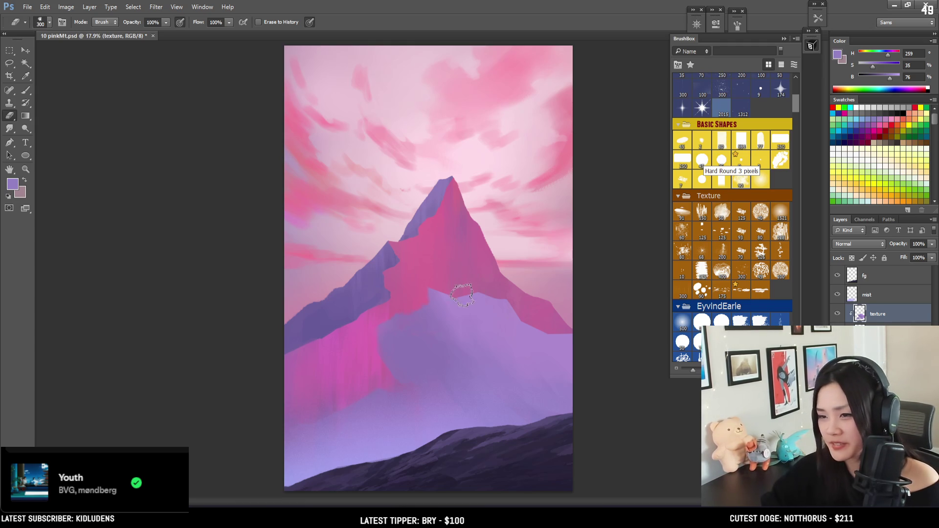
{"action": "key", "text": "bracketleft"}
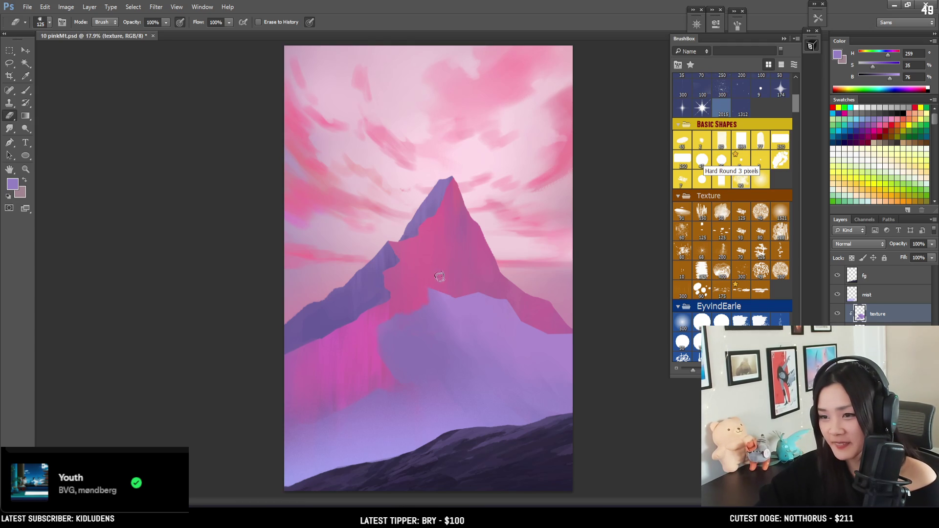
{"action": "key", "text": "bracketright"}
{"action": "key", "text": "bracketright"}
{"action": "key", "text": "bracketright"}
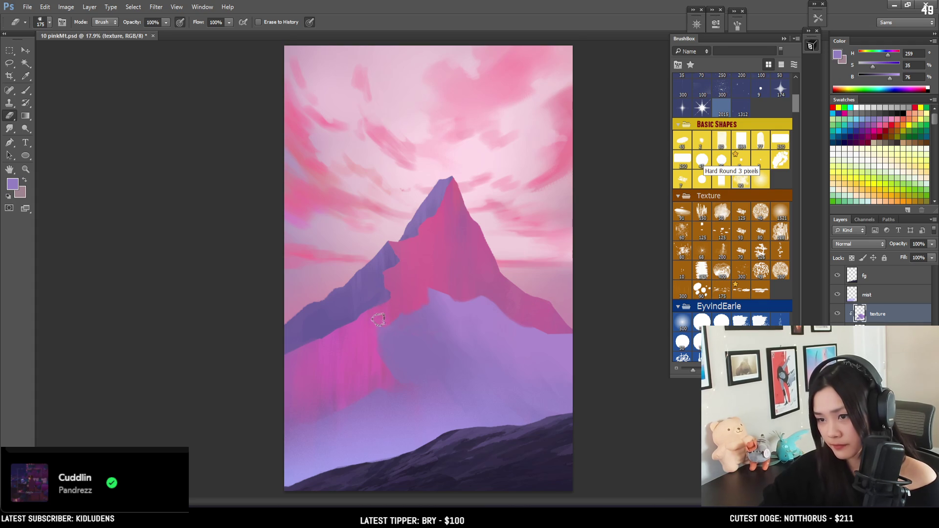
{"action": "key", "text": "b"}
{"action": "left_click", "coordinate": [377, 368], "text": "alt"}
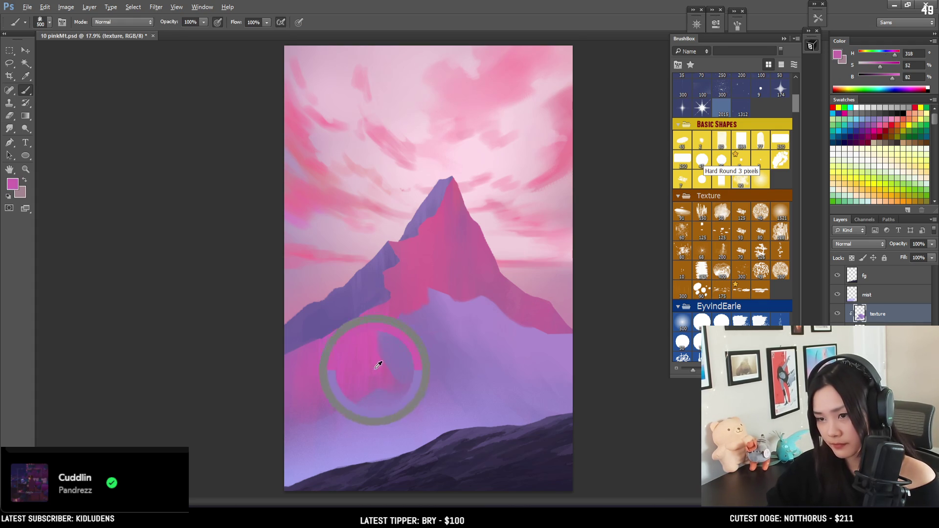
{"action": "key", "text": "e"}
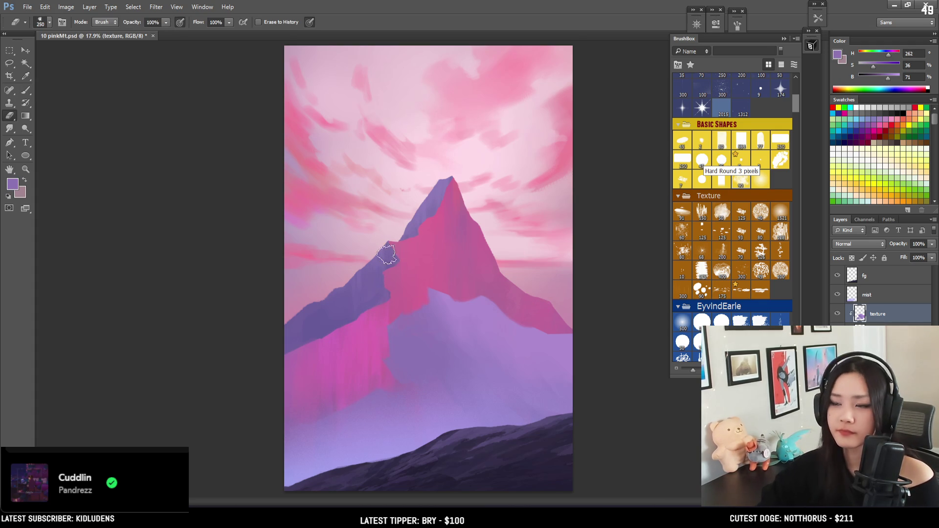
{"action": "left_click", "coordinate": [838, 314]}
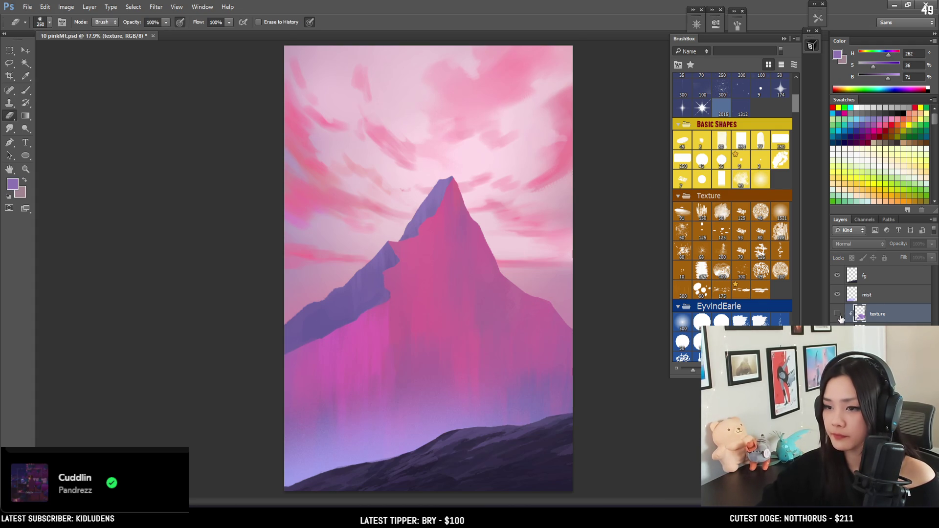
{"action": "left_click", "coordinate": [840, 318]}
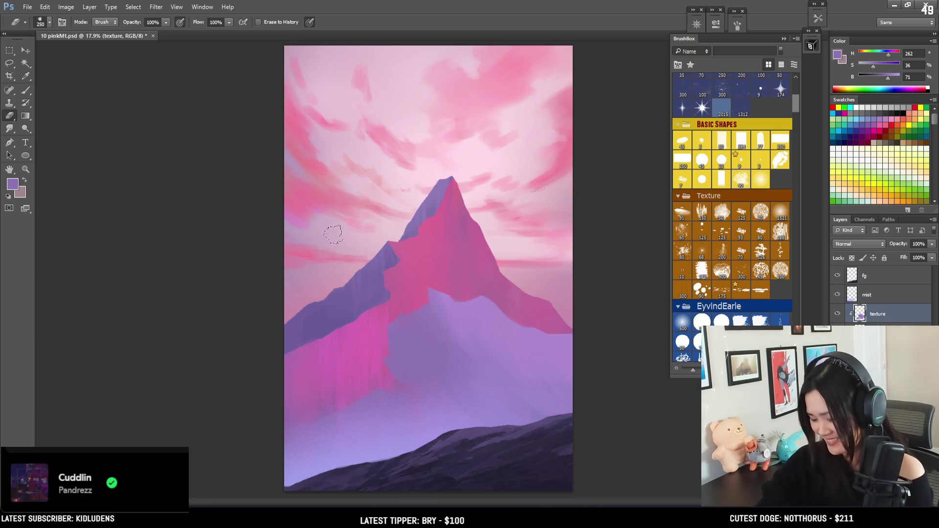
Erase lavender texture from the left slope with an enlarged eraser, then shrink it to 175
{"action": "key", "text": "bracketright"}
{"action": "key", "text": "bracketright"}
{"action": "key", "text": "bracketright"}
{"action": "key", "text": "bracketright"}
{"action": "key", "text": "bracketright"}
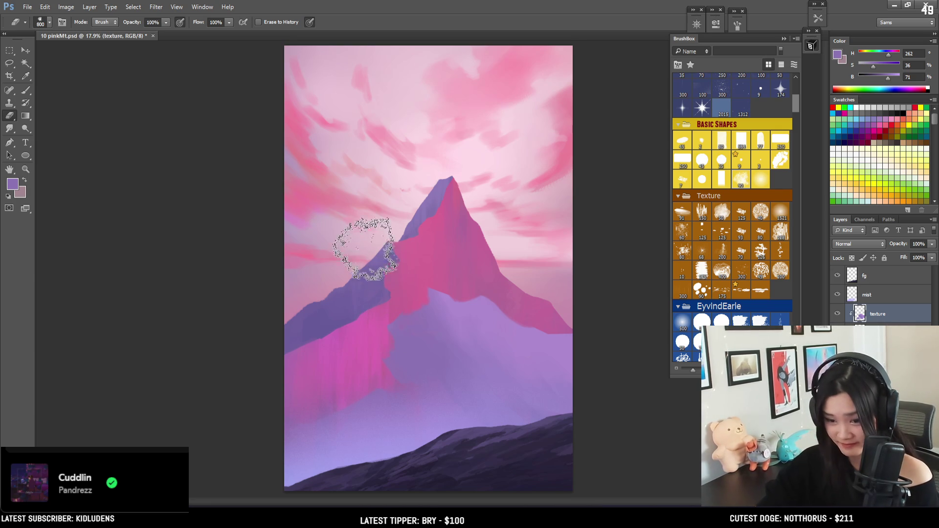
{"action": "mouse_move", "coordinate": [369, 284]}
{"action": "left_mouse_down"}
{"action": "mouse_move", "coordinate": [398, 324]}
{"action": "mouse_move", "coordinate": [386, 301]}
{"action": "mouse_move", "coordinate": [357, 329]}
{"action": "mouse_move", "coordinate": [357, 349]}
{"action": "left_mouse_up"}
{"action": "key", "text": "bracketleft"}
{"action": "key", "text": "bracketleft"}
{"action": "key", "text": "bracketleft"}
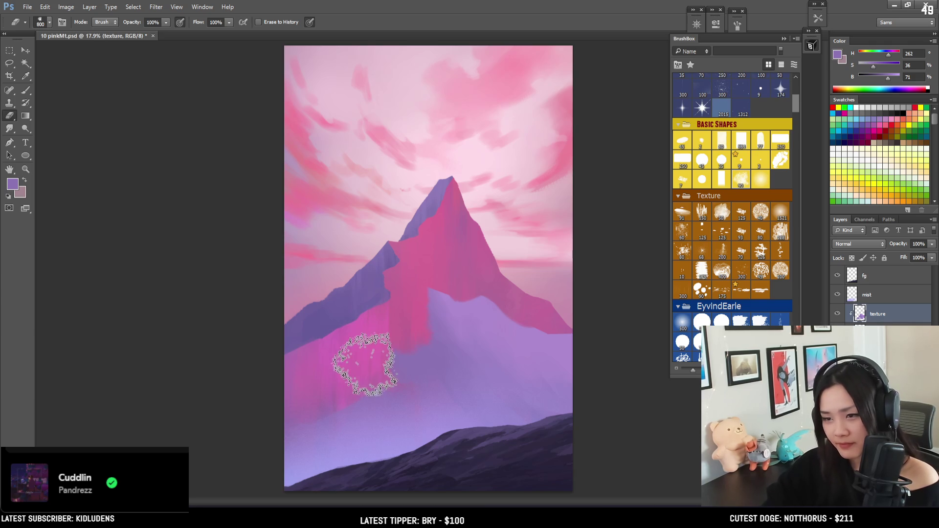
{"action": "key", "text": "b"}
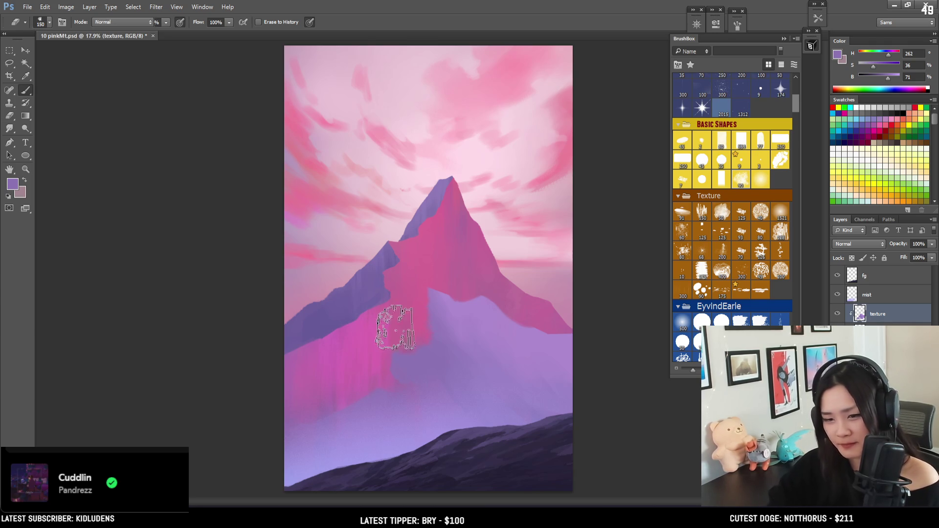
{"action": "key", "text": "alt+bracketleft"}
{"action": "key", "text": "alt+bracketleft"}
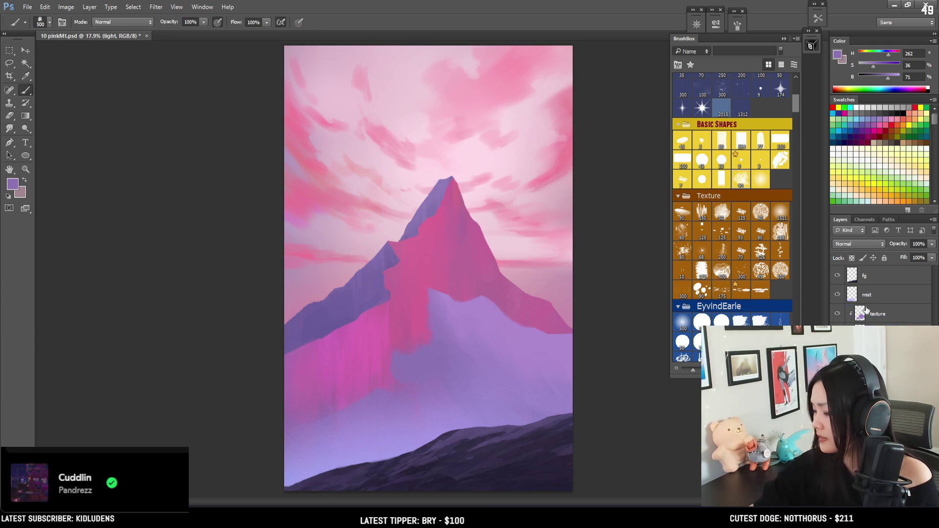
Rename the texture layer to 'snow'
{"action": "left_click", "coordinate": [838, 317]}
{"action": "left_click", "coordinate": [838, 317]}
{"action": "left_click", "coordinate": [881, 314]}
{"action": "type", "text": "snow"}
{"action": "key", "text": "Return"}
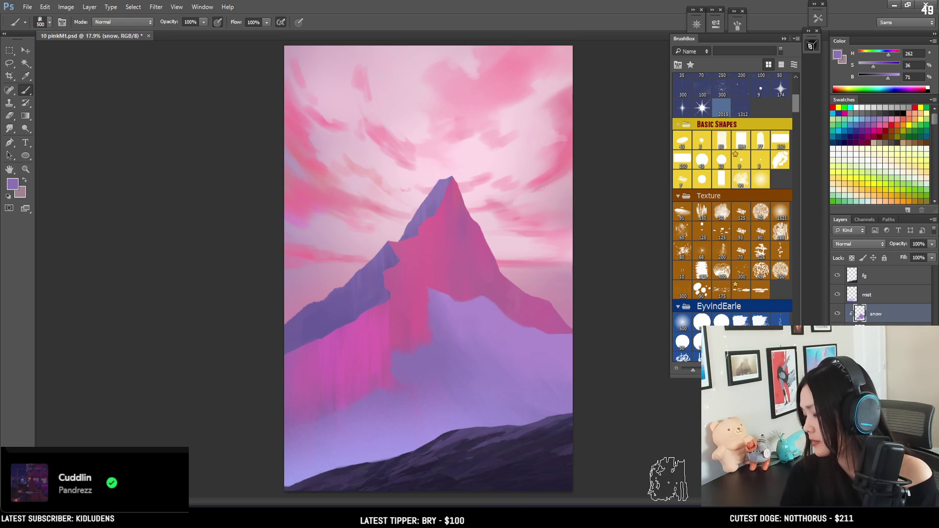
On the layer below, try a lavender dab on the pink slope at size 250, then undo it
{"action": "key", "text": "alt+bracketleft"}
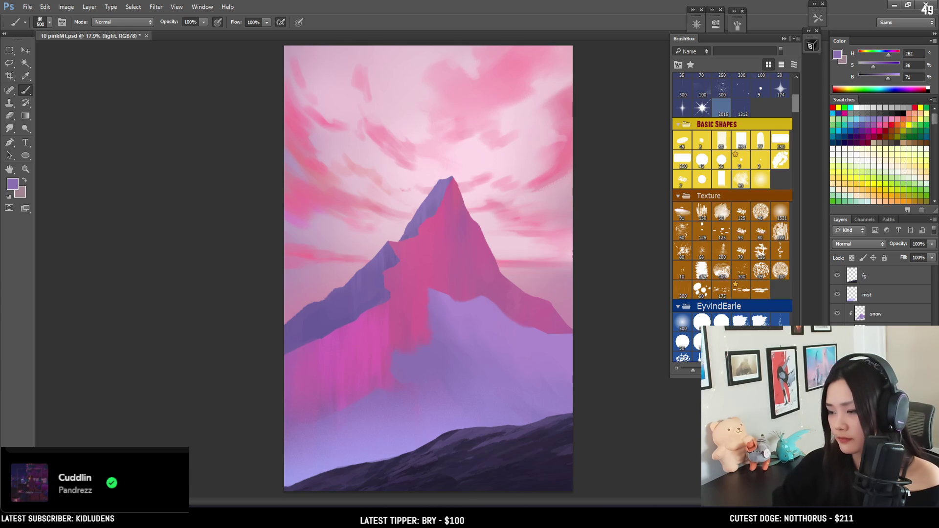
{"action": "key", "text": "bracketright"}
{"action": "key", "text": "bracketright"}
{"action": "left_click", "coordinate": [400, 379], "text": "alt"}
{"action": "key", "text": "bracketleft"}
{"action": "key", "text": "bracketleft"}
{"action": "key", "text": "bracketleft"}
{"action": "key", "text": "bracketleft"}
{"action": "key", "text": "bracketleft"}
{"action": "left_click_drag", "start_coordinate": [359, 359], "coordinate": [389, 381]}
{"action": "key", "text": "ctrl+z"}
{"action": "key", "text": "bracketleft"}
{"action": "key", "text": "bracketleft"}
{"action": "key", "text": "bracketleft"}
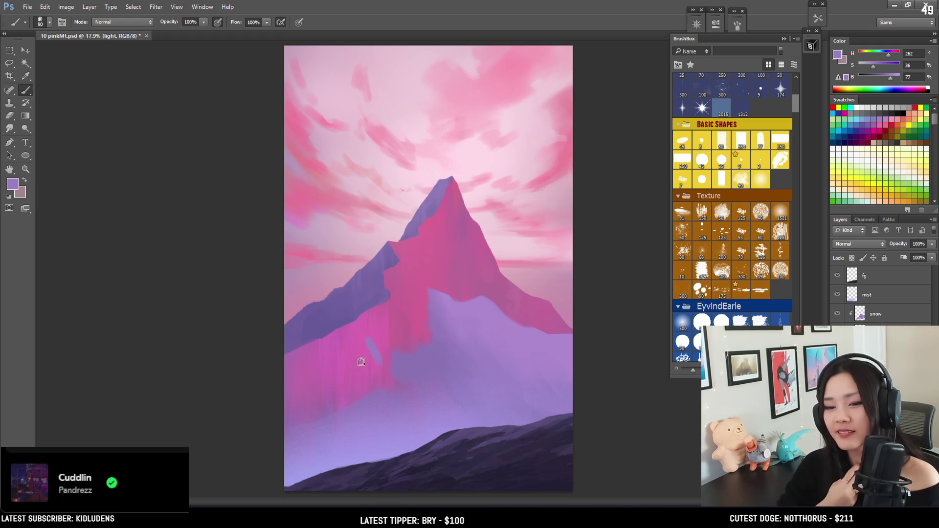
Pick a BrushBox texture brush and paint light diagonal lavender strokes on the snow layer
{"action": "left_click", "coordinate": [754, 292]}
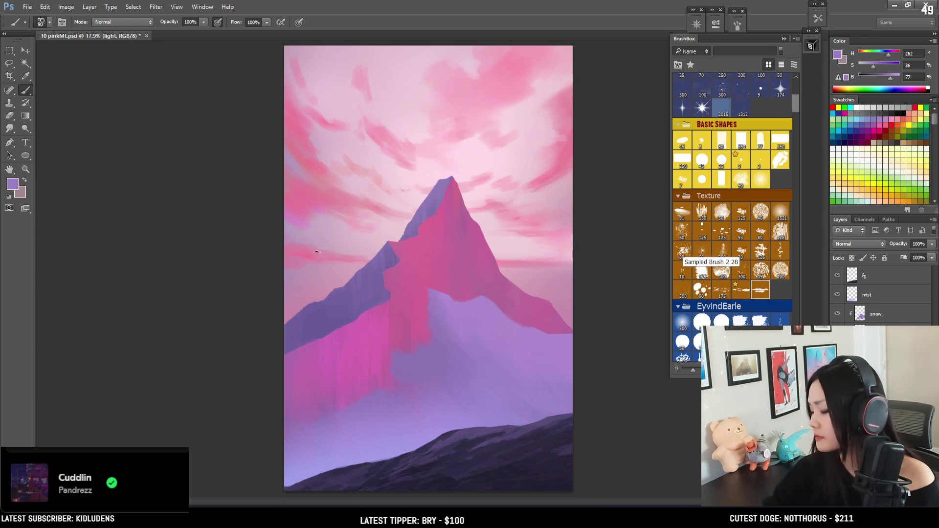
{"action": "key", "text": "alt+bracketright"}
{"action": "mouse_move", "coordinate": [344, 370]}
{"action": "left_mouse_down"}
{"action": "mouse_move", "coordinate": [374, 406]}
{"action": "mouse_move", "coordinate": [377, 390]}
{"action": "left_mouse_up"}
{"action": "key", "text": "bracketright"}
{"action": "key", "text": "bracketright"}
{"action": "left_click", "coordinate": [367, 402], "text": "alt"}
Undo the light strokes and paint a darker lavender stroke with a 1200 brush
{"action": "key", "text": "bracketright"}
{"action": "key", "text": "ctrl+z"}
{"action": "key", "text": "bracketright"}
{"action": "key", "text": "bracketright"}
{"action": "key", "text": "bracketright"}
{"action": "left_click", "coordinate": [394, 358], "text": "alt"}
{"action": "mouse_move", "coordinate": [377, 361]}
{"action": "left_mouse_down"}
{"action": "mouse_move", "coordinate": [389, 384]}
{"action": "mouse_move", "coordinate": [402, 367]}
{"action": "left_mouse_up"}
{"action": "key", "text": "bracketright"}
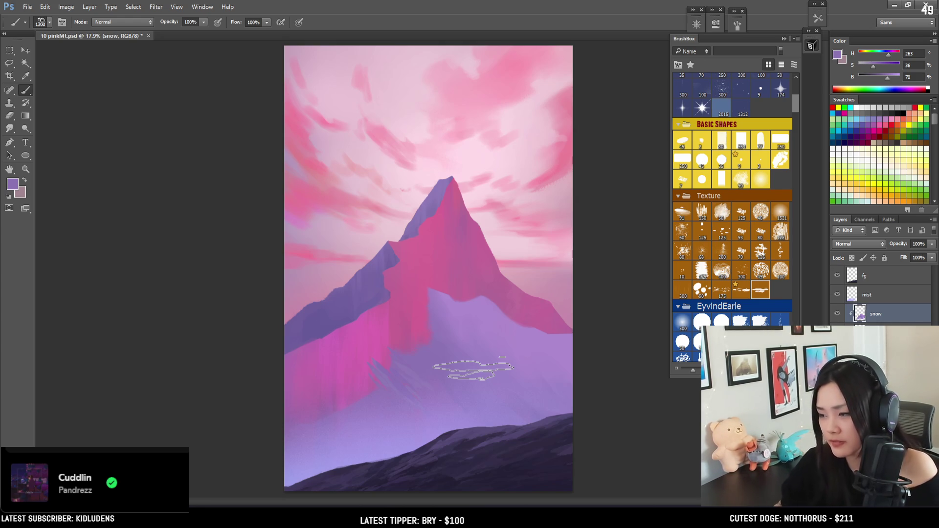
Lasso a small snow patch near the ridge, then drop the selection
{"action": "key", "text": "l"}
{"action": "key", "text": "ctrl+d"}
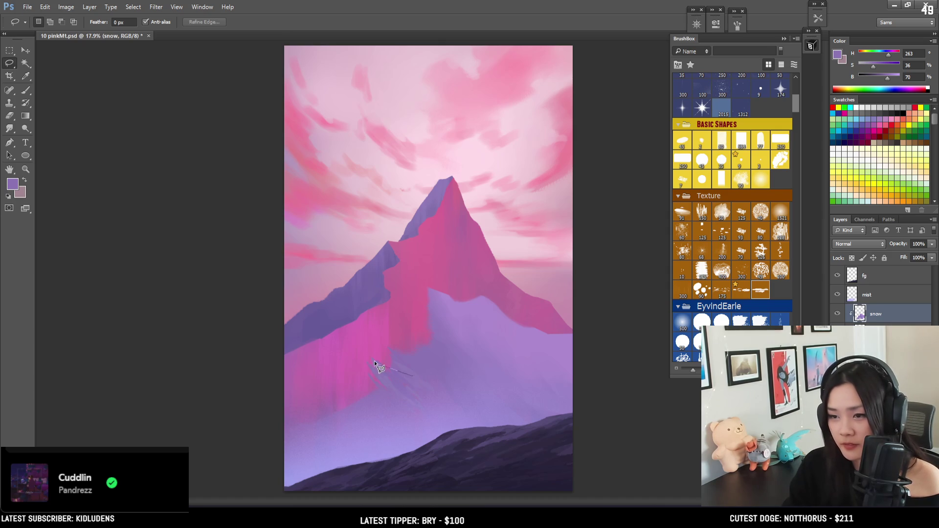
{"action": "mouse_move", "coordinate": [376, 364]}
{"action": "left_mouse_down"}
{"action": "mouse_move", "coordinate": [353, 360]}
{"action": "mouse_move", "coordinate": [377, 384]}
{"action": "left_mouse_up"}
{"action": "key", "text": "b"}
{"action": "key", "text": "ctrl+d"}
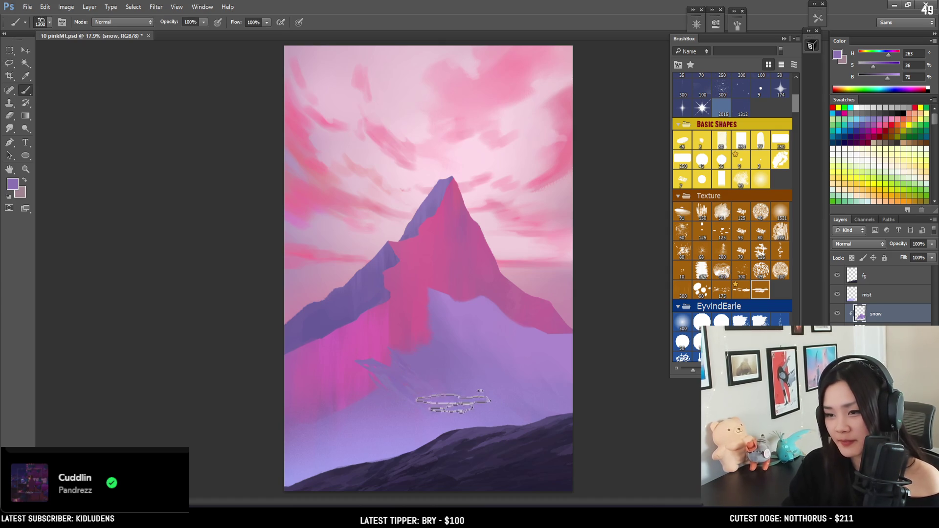
Paint light purple snow streaks on the right ridge and spikes below the summit
{"action": "left_click", "coordinate": [486, 315], "text": "alt"}
{"action": "left_click_drag", "start_coordinate": [496, 281], "coordinate": [509, 316]}
{"action": "key", "text": "bracketleft"}
{"action": "key", "text": "bracketleft"}
{"action": "key", "text": "bracketleft"}
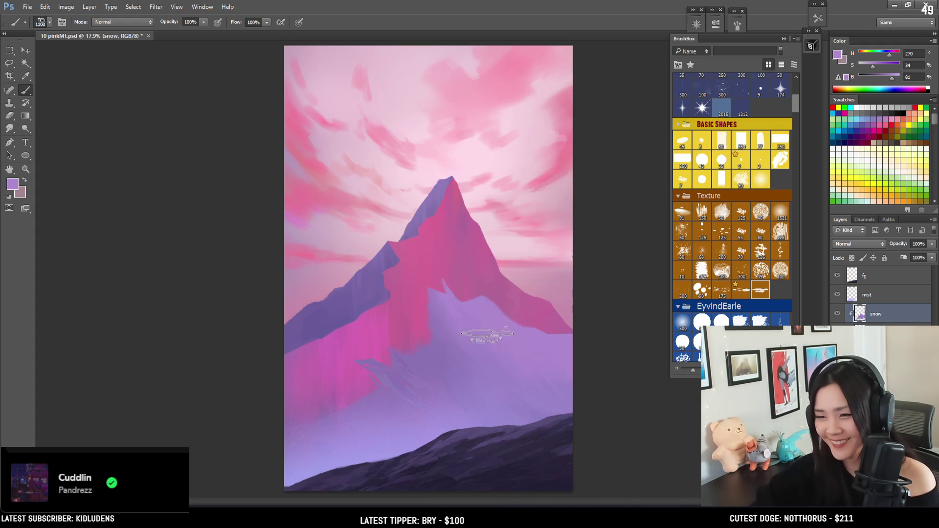
{"action": "left_click", "coordinate": [439, 289]}
{"action": "key", "text": "bracketleft"}
{"action": "key", "text": "bracketleft"}
{"action": "key", "text": "bracketleft"}
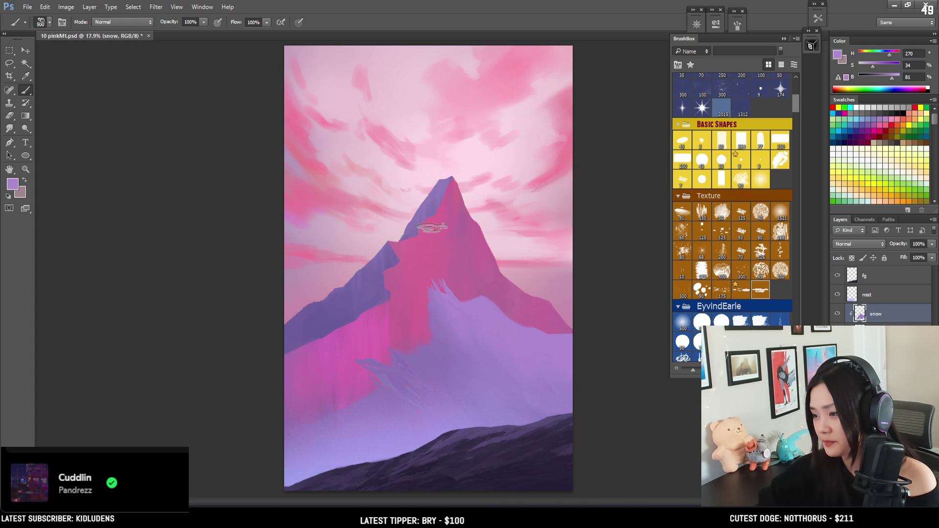
{"action": "key", "text": "bracketright"}
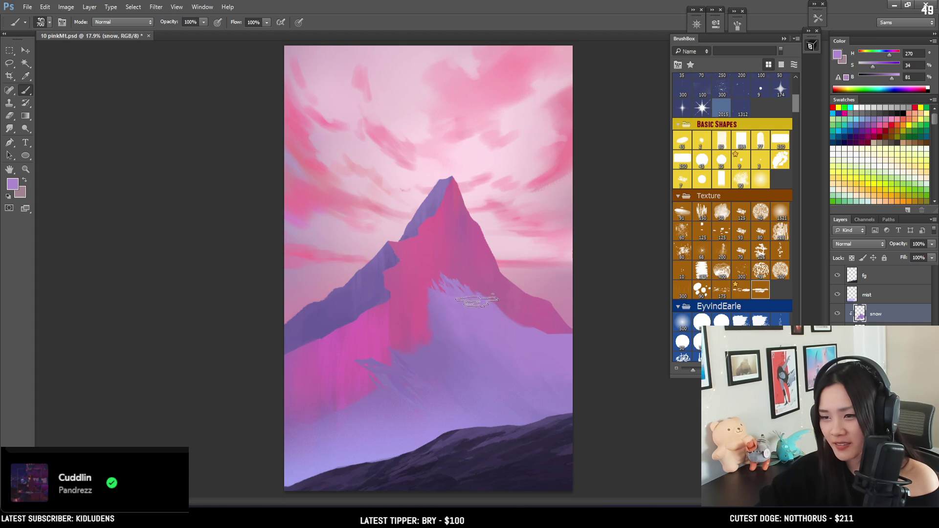
{"action": "left_click", "coordinate": [494, 301], "text": "alt"}
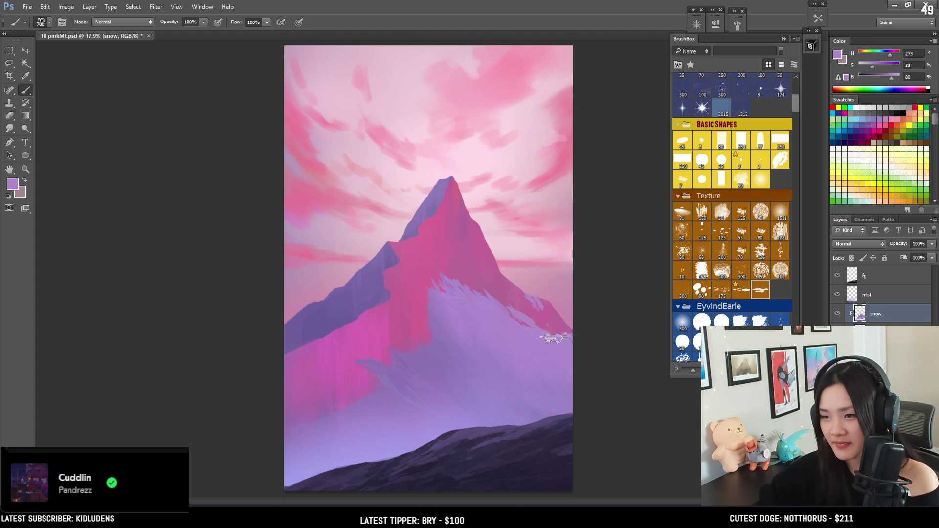
{"action": "left_click", "coordinate": [545, 325], "text": "alt"}
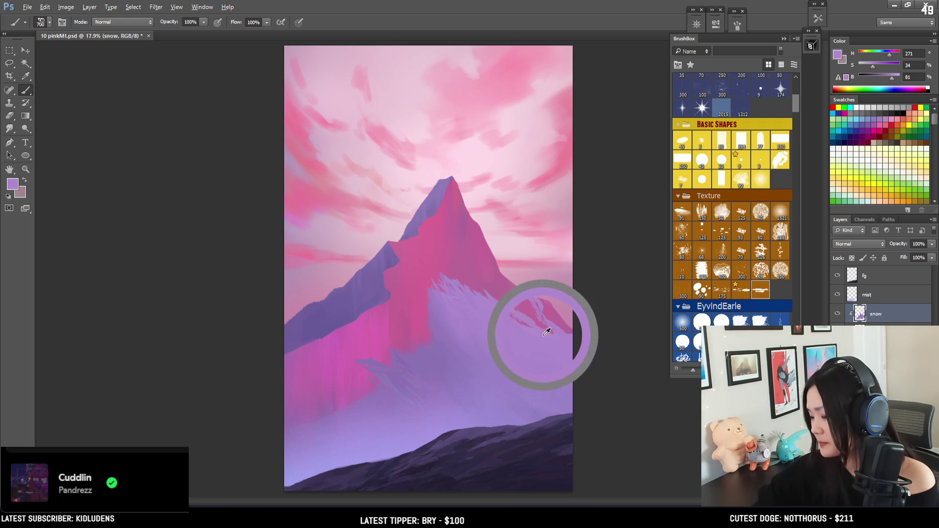
Paint light lavender snow streaks onto the pink slope and sample a darker lavender
{"action": "key", "text": "e"}
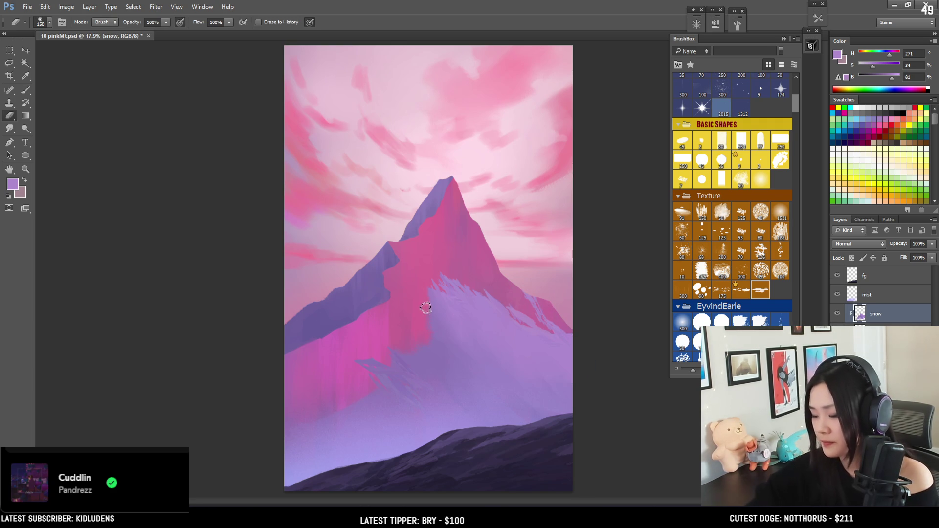
{"action": "key", "text": "b"}
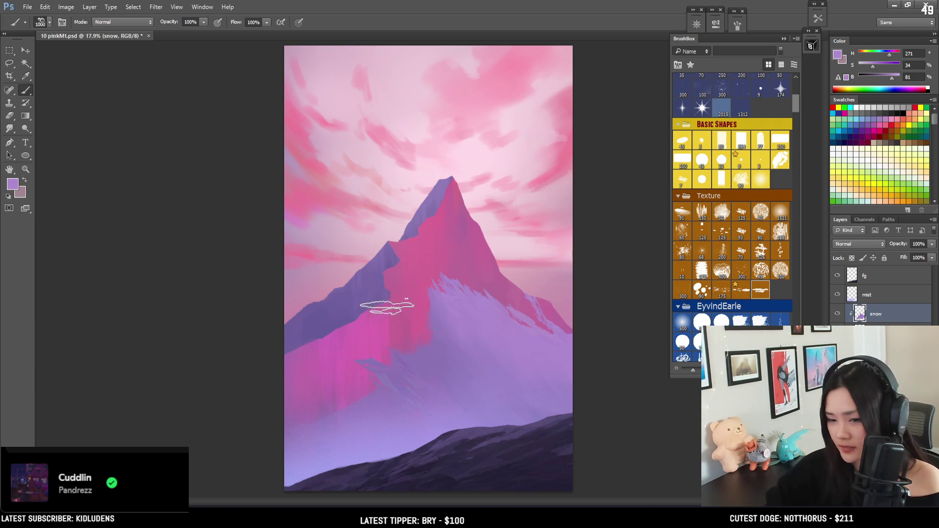
{"action": "left_click_drag", "start_coordinate": [409, 325], "coordinate": [424, 333]}
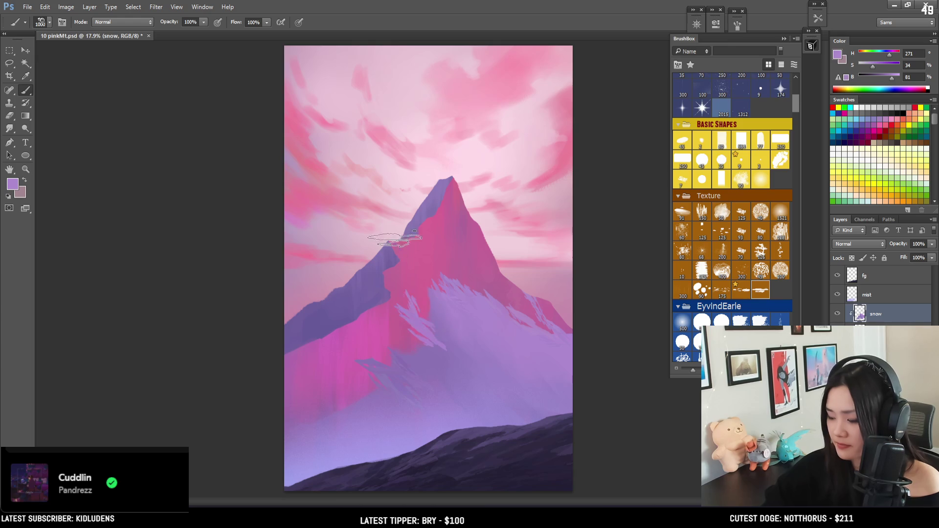
{"action": "left_click", "coordinate": [458, 312], "text": "alt"}
{"action": "key", "text": "bracketleft"}
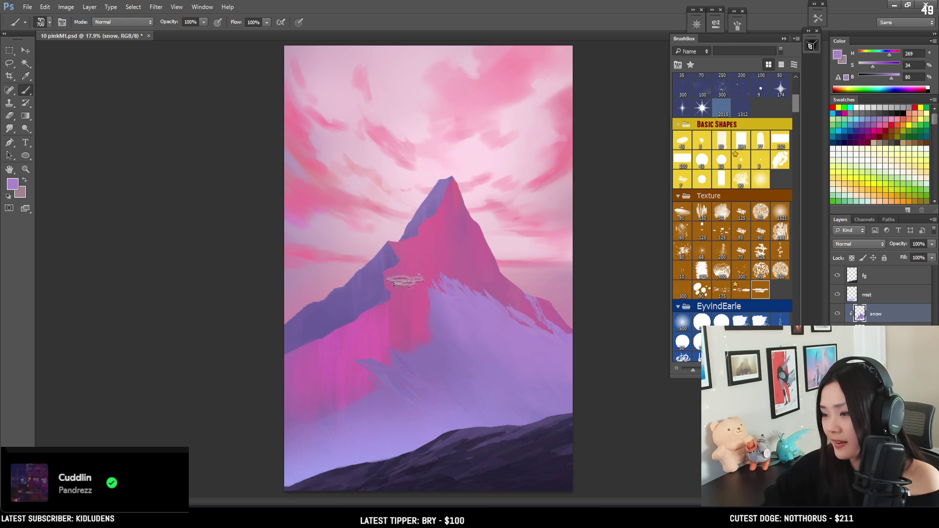
Fill a lassoed strip with lavender snow, then deselect
{"action": "key", "text": "l"}
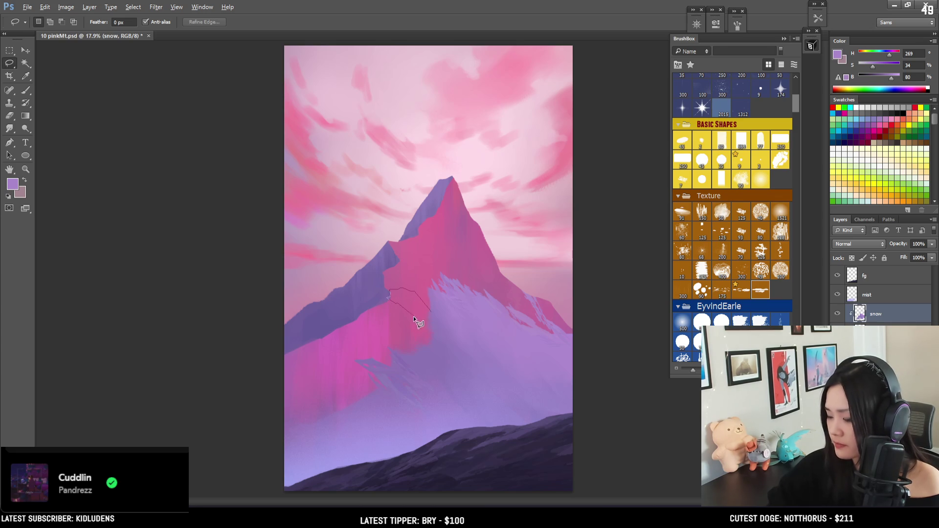
{"action": "key", "text": "b"}
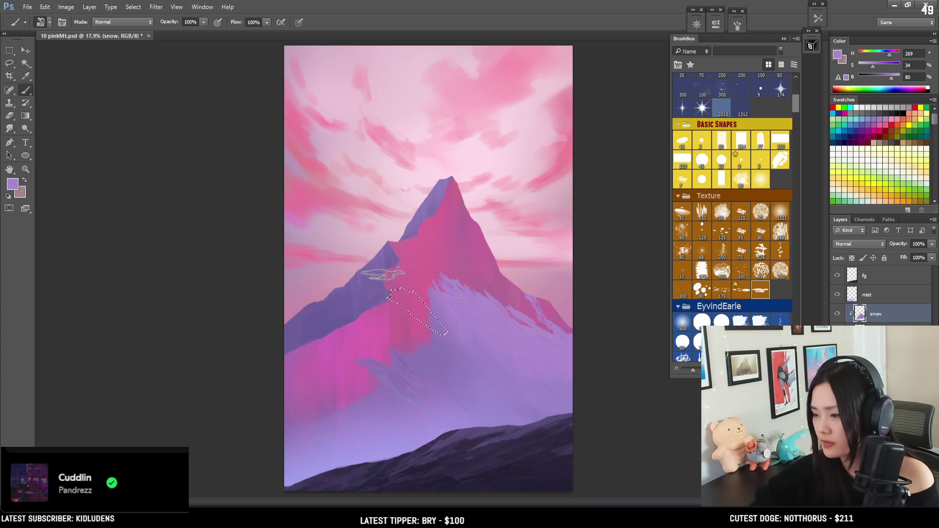
{"action": "key", "text": "bracketright"}
{"action": "left_click_drag", "start_coordinate": [409, 294], "coordinate": [440, 332]}
{"action": "left_click", "coordinate": [441, 326], "text": "alt"}
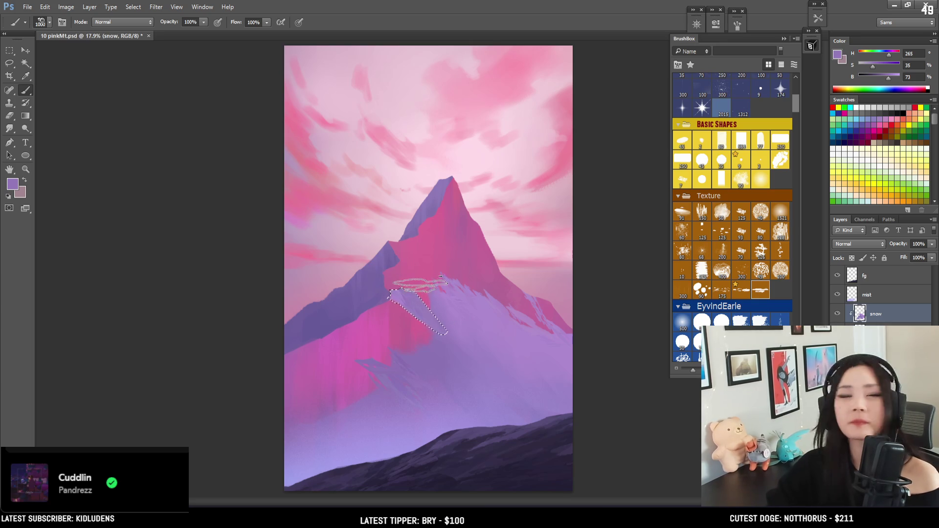
{"action": "key", "text": "l"}
{"action": "key", "text": "ctrl+d"}
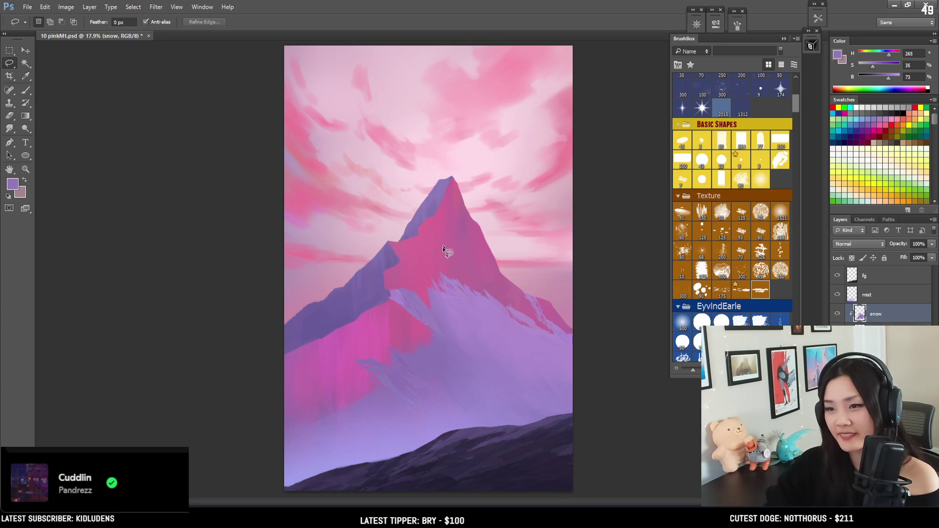
{"action": "key", "text": "e"}
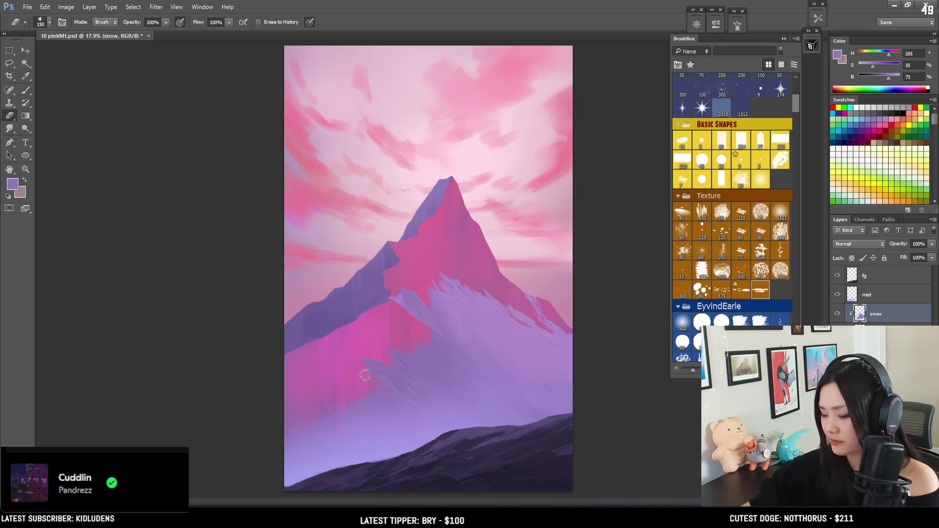
Lasso and paint a jagged snow patch on the left pink slope, then tidy it with a smaller eraser
{"action": "key", "text": "l"}
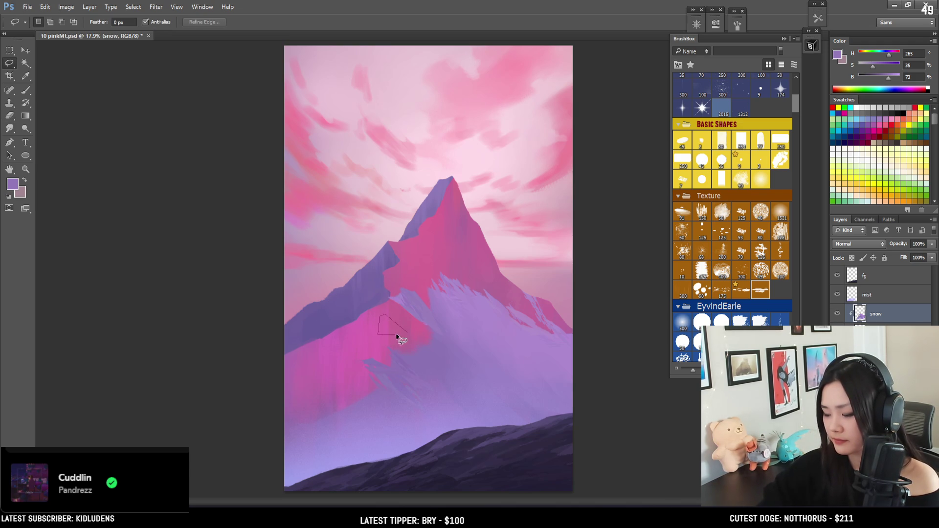
{"action": "left_click_drag", "start_coordinate": [436, 346], "coordinate": [436, 346]}
{"action": "key", "text": "b"}
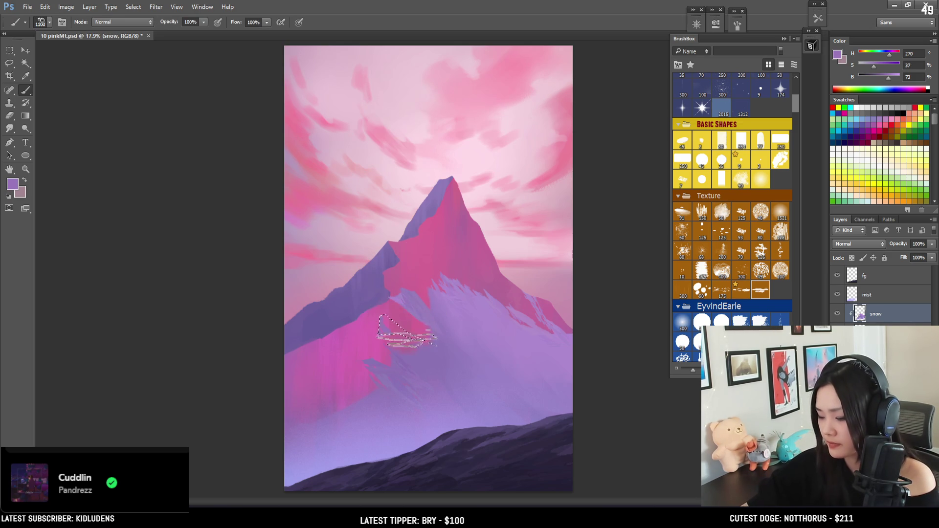
{"action": "key", "text": "ctrl+d"}
{"action": "key", "text": "e"}
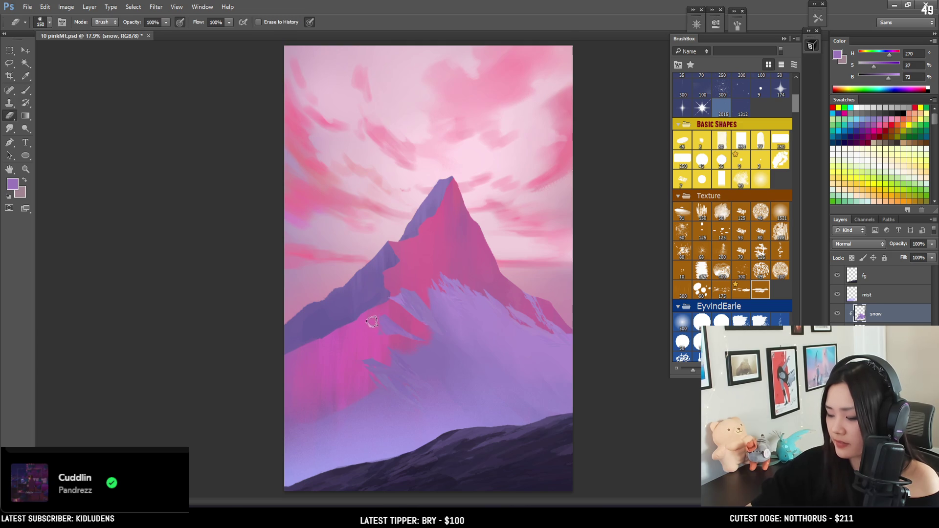
{"action": "key", "text": "bracketleft"}
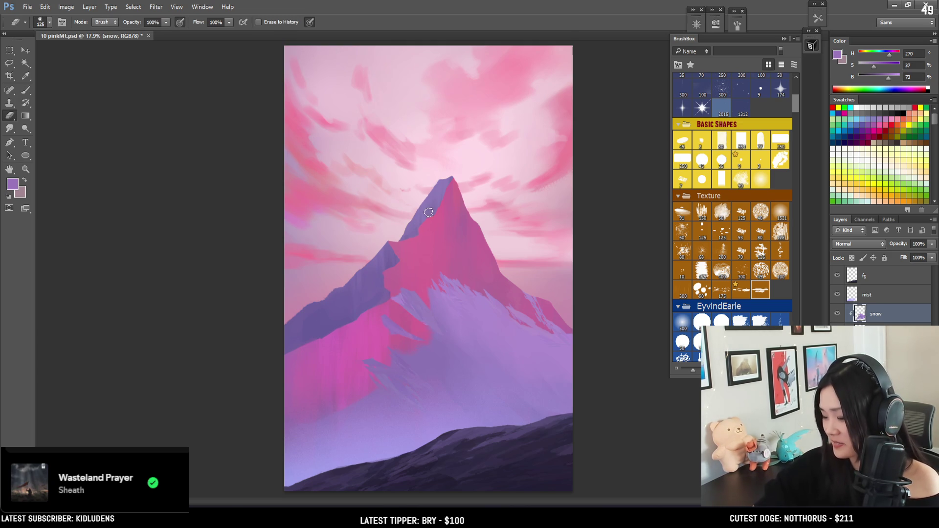
{"action": "key", "text": "b"}
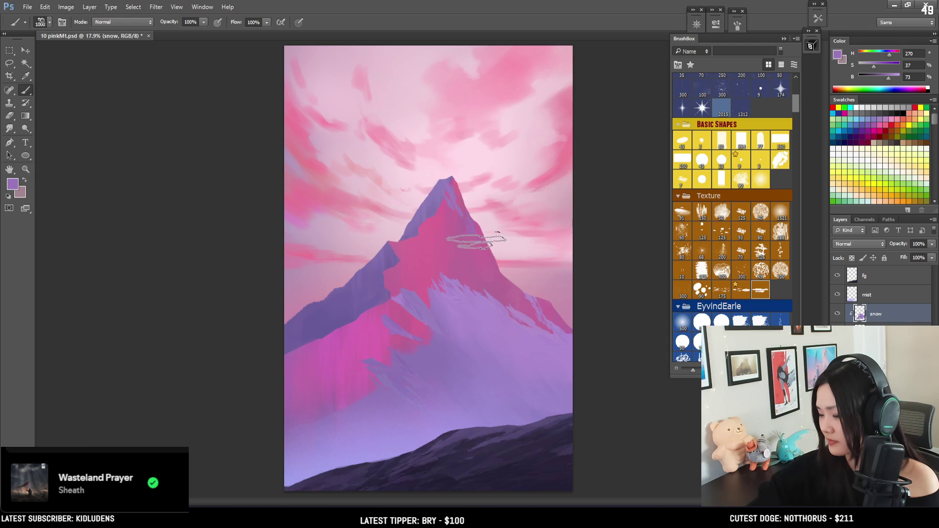
Shrink the brush, sample a lighter lavender from the snowy peak, and begin a lasso below the summit
{"action": "key", "text": "bracketleft"}
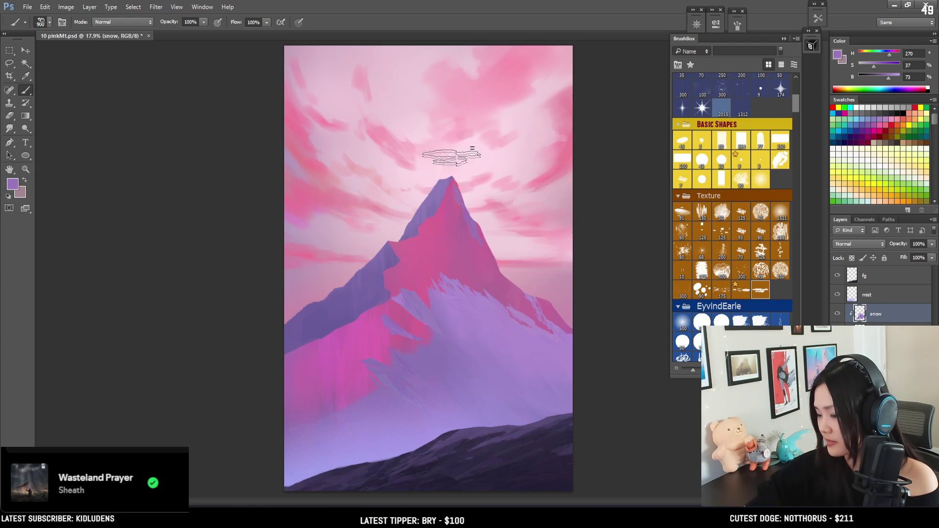
{"action": "left_click", "coordinate": [460, 292], "text": "alt"}
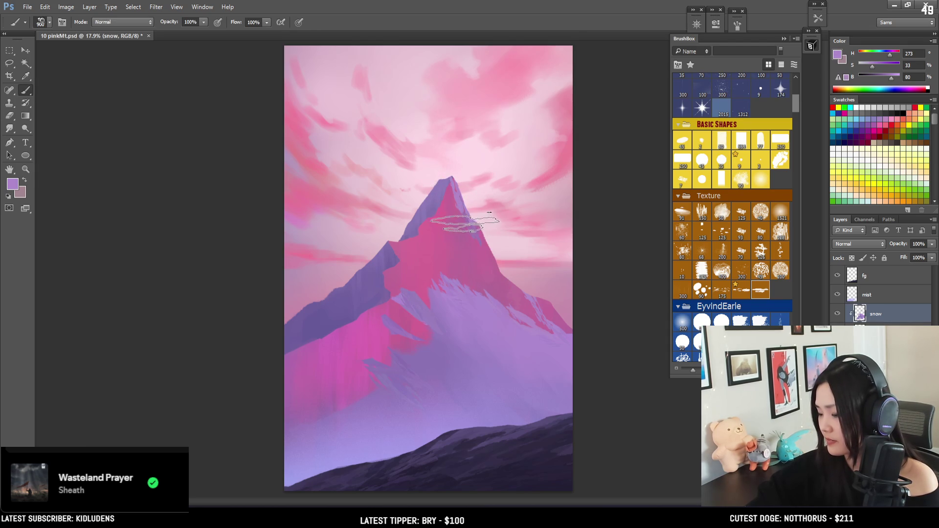
{"action": "key", "text": "e"}
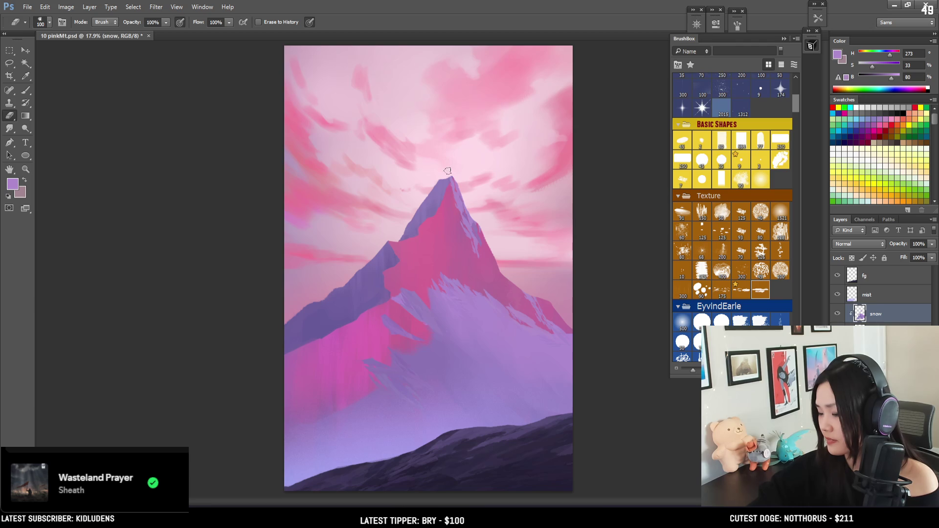
{"action": "key", "text": "l"}
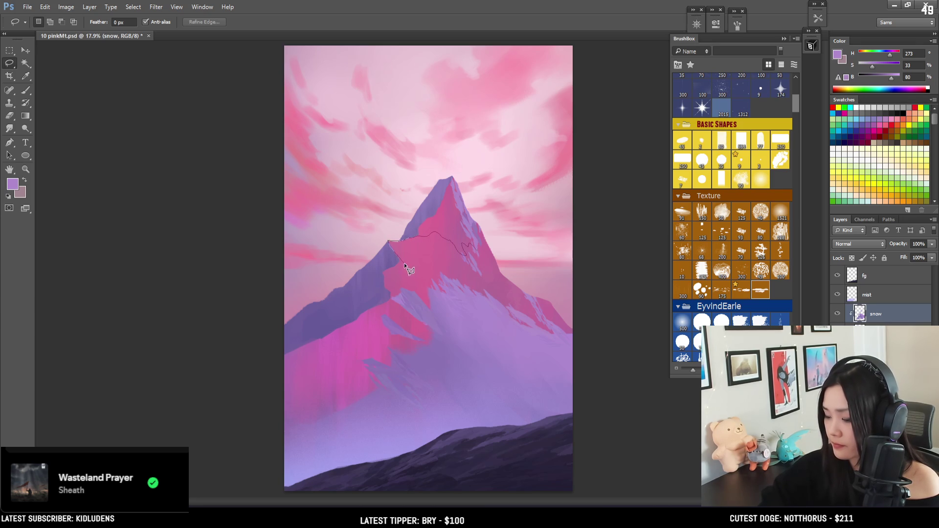
Paint a jagged lavender band inside a lasso along the upper ridge, then switch to the browser
{"action": "mouse_move", "coordinate": [469, 262]}
{"action": "left_mouse_down"}
{"action": "mouse_move", "coordinate": [482, 237]}
{"action": "mouse_move", "coordinate": [464, 240]}
{"action": "left_mouse_up"}
{"action": "key", "text": "b"}
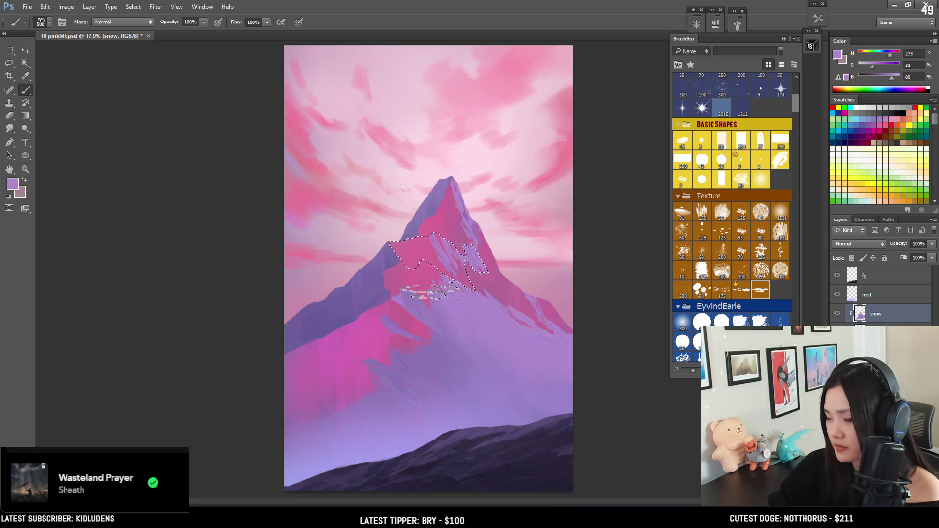
{"action": "key", "text": "ctrl+minus"}
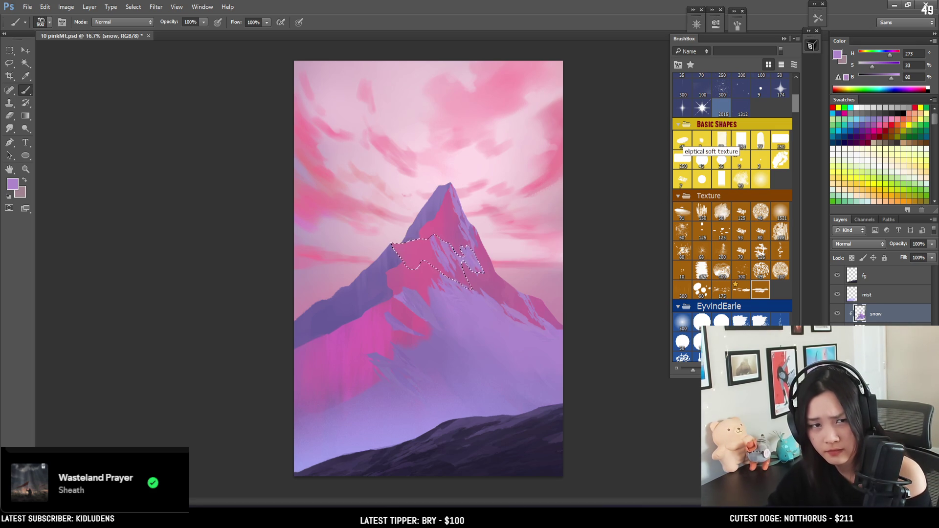
{"action": "key", "text": "ctrl+d"}
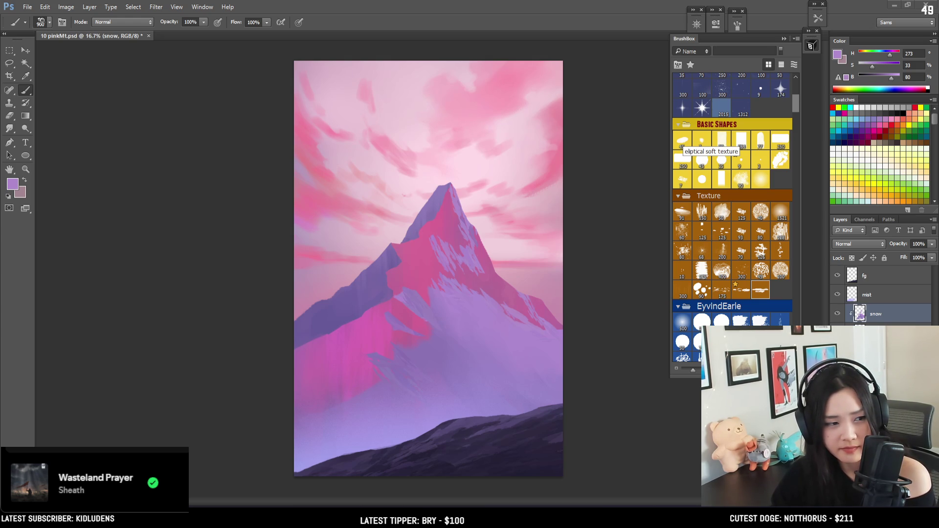
{"action": "key", "text": "alt+Tab"}
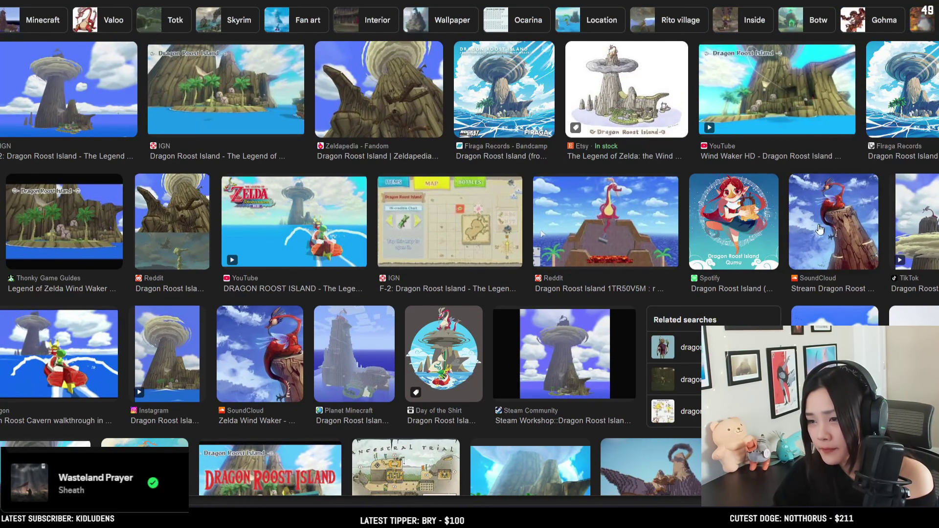
Enlarge the IGN Dragon Roost Island image and scroll the results before returning to Photoshop
{"action": "left_click", "coordinate": [115, 125]}
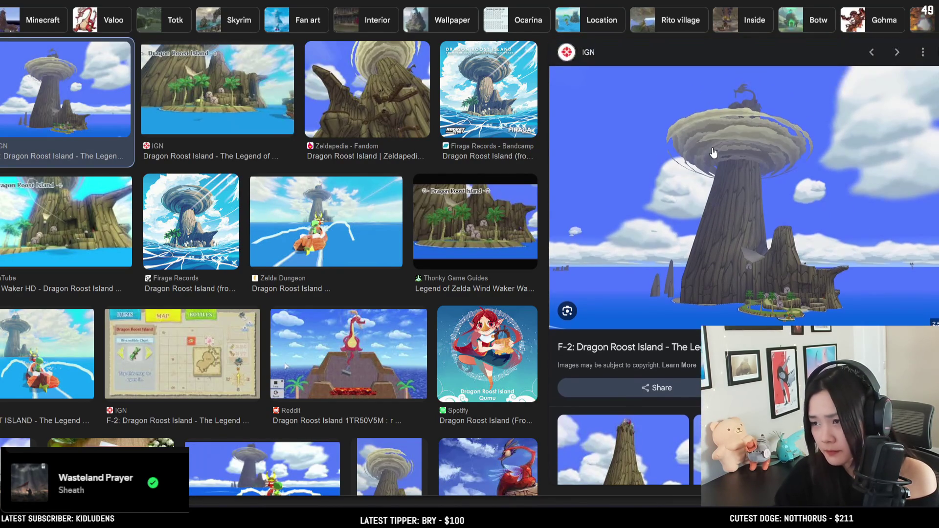
{"action": "scroll", "coordinate": [717, 162], "scroll_direction": "down", "scroll_amount": 3}
{"action": "scroll", "coordinate": [718, 167], "scroll_direction": "down", "scroll_amount": 3}
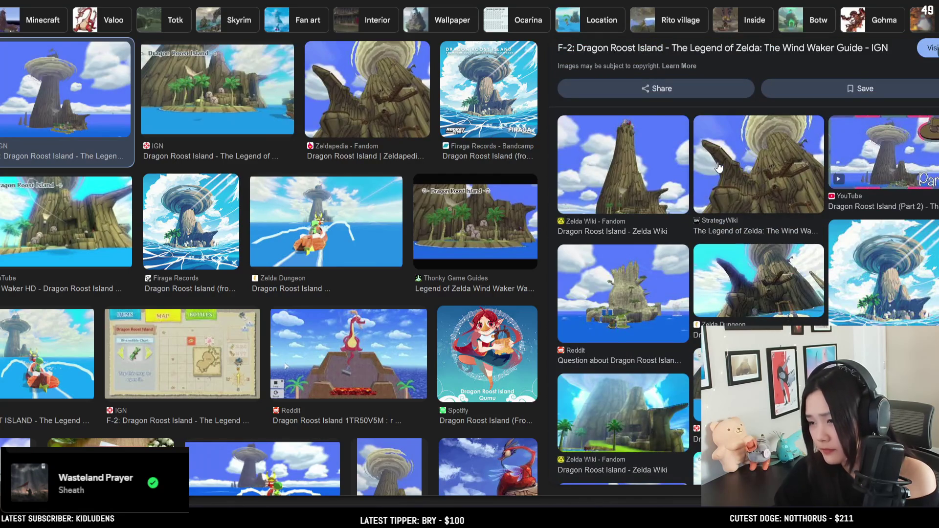
{"action": "scroll", "coordinate": [718, 167], "scroll_direction": "up", "scroll_amount": 6}
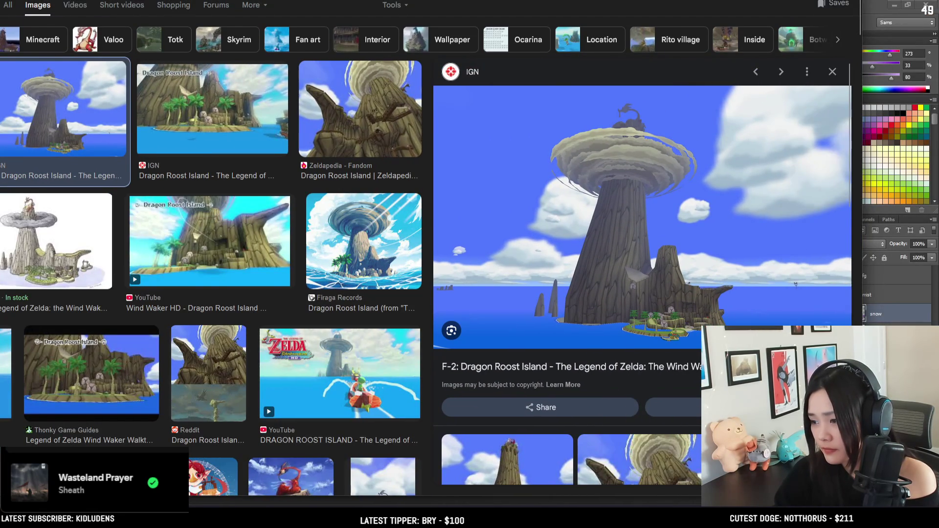
{"action": "scroll", "coordinate": [485, 237], "scroll_direction": "down", "scroll_amount": 1}
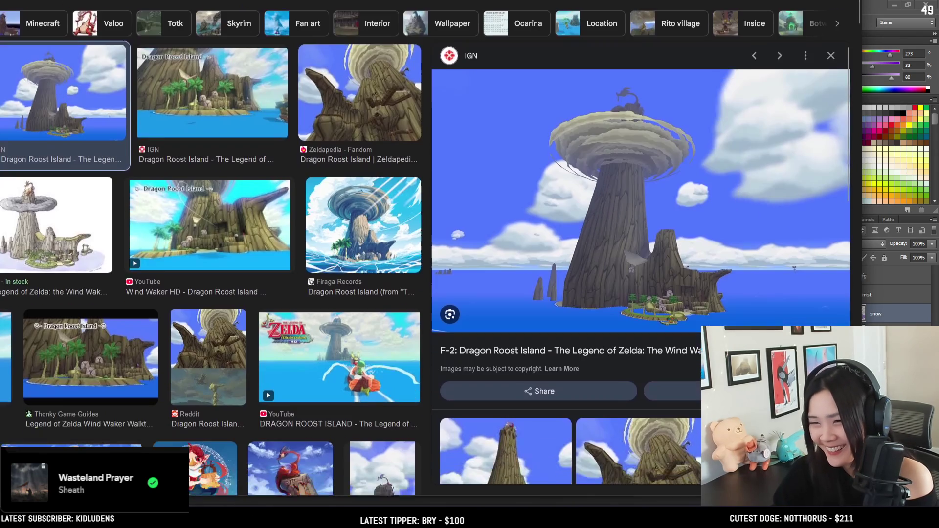
{"action": "scroll", "coordinate": [293, 258], "scroll_direction": "down", "scroll_amount": 10}
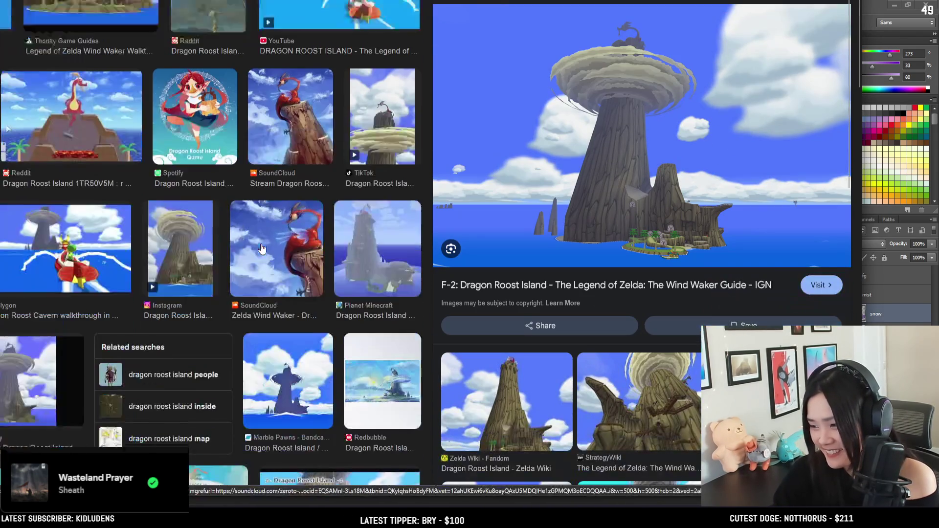
{"action": "scroll", "coordinate": [164, 260], "scroll_direction": "down", "scroll_amount": 12}
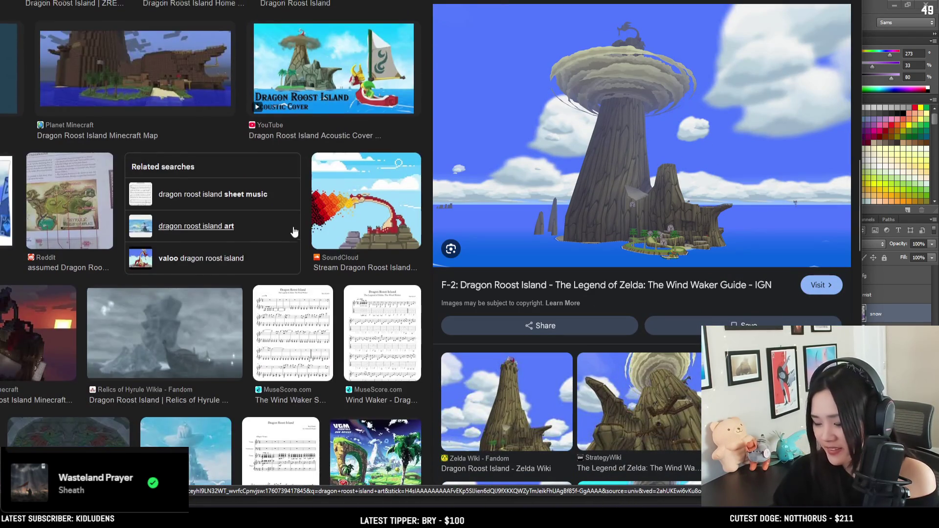
{"action": "scroll", "coordinate": [193, 260], "scroll_direction": "up", "scroll_amount": 20}
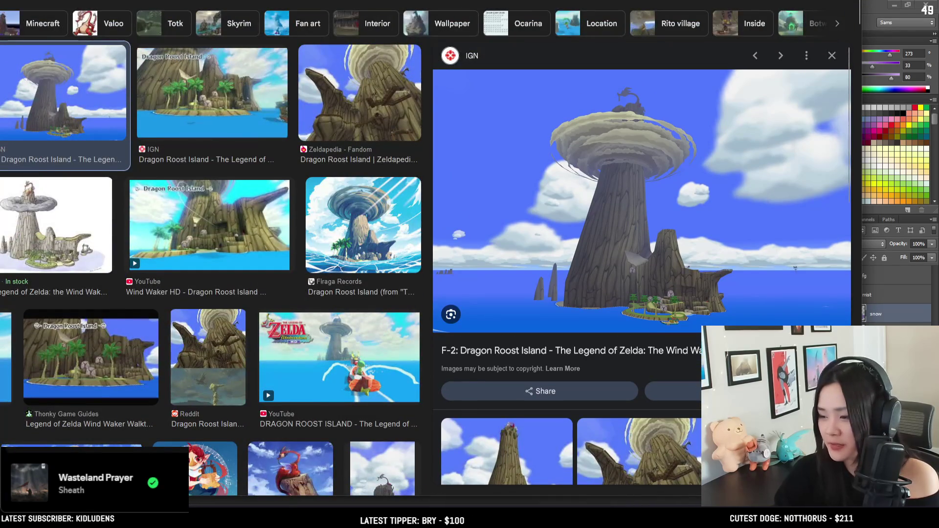
{"action": "key", "text": "alt+Tab"}
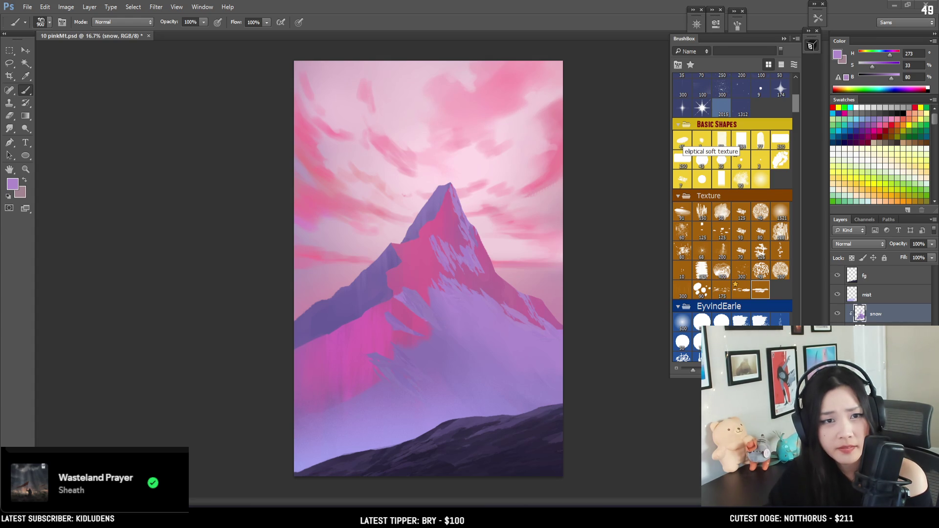
Switch from the image search back to the pink mountain painting in Photoshop
{"action": "key", "text": "alt+Tab"}
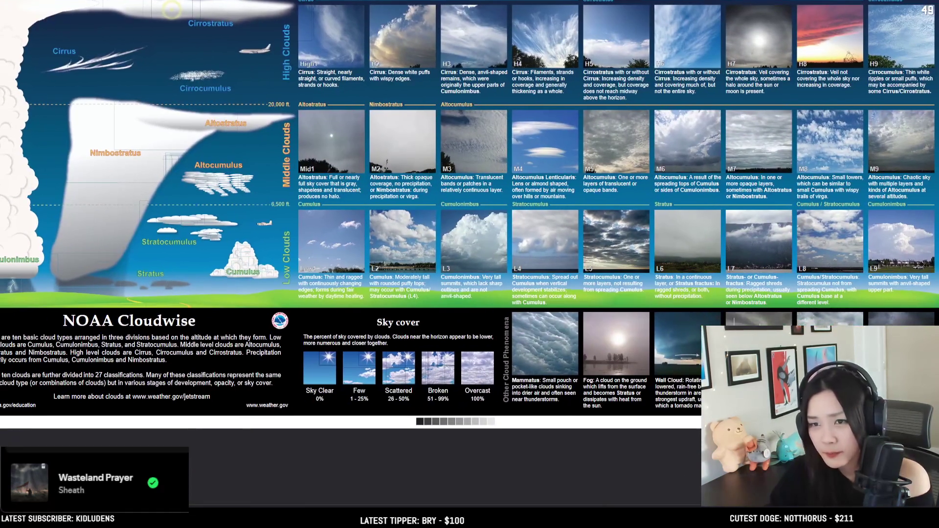
Show the NOAA Cloudwise cloud chart in a smaller PureRef window over the left side
{"action": "mouse_move", "coordinate": [160, 16]}
{"action": "left_mouse_down"}
{"action": "mouse_move", "coordinate": [179, 11]}
{"action": "mouse_move", "coordinate": [106, 0]}
{"action": "left_mouse_up"}
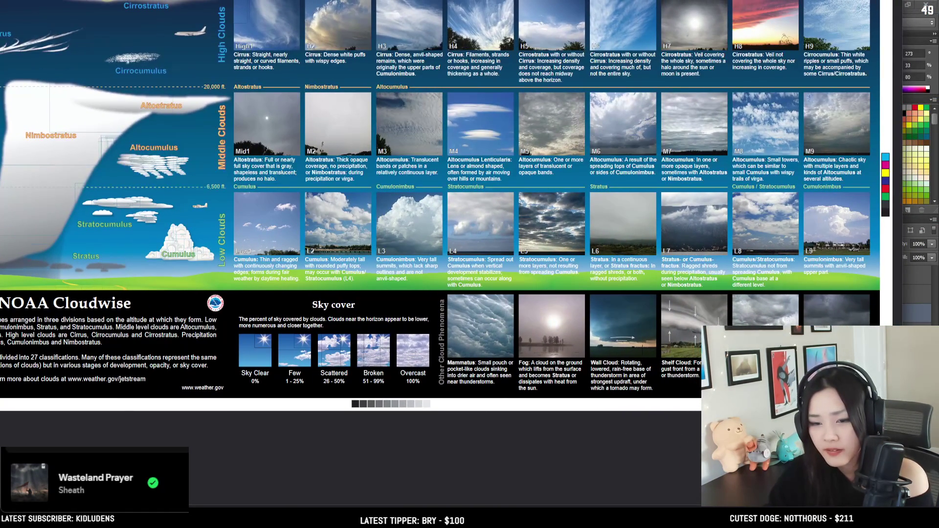
{"action": "double_click", "coordinate": [196, 31]}
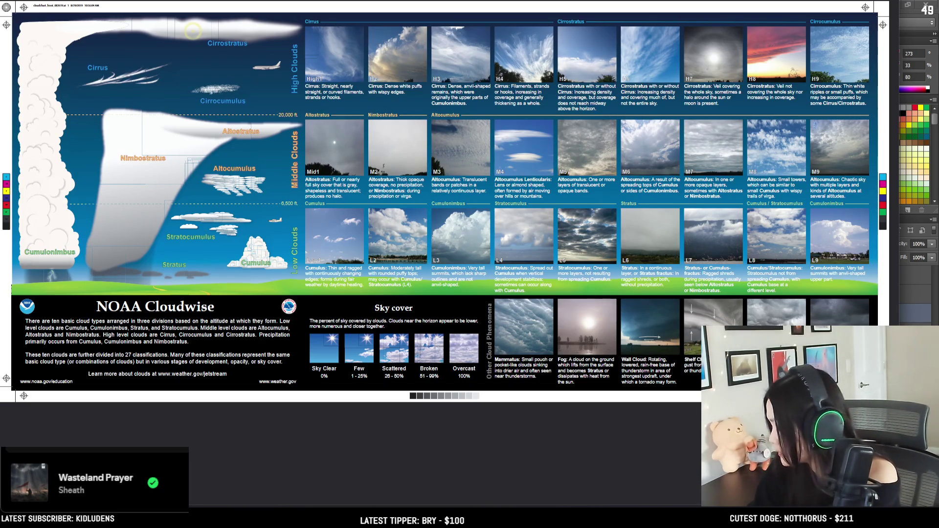
{"action": "left_click_drag", "start_coordinate": [440, 196], "coordinate": [266, 185]}
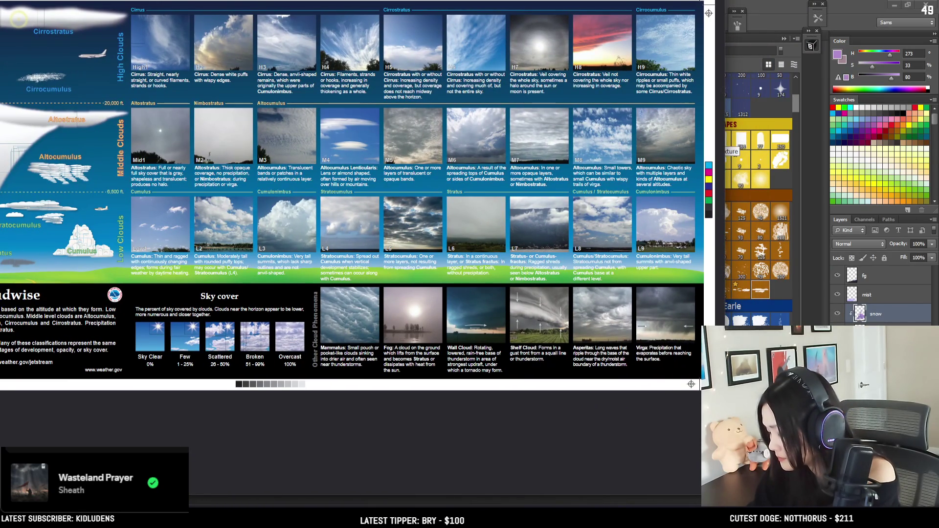
{"action": "left_click_drag", "start_coordinate": [266, 185], "coordinate": [269, 192]}
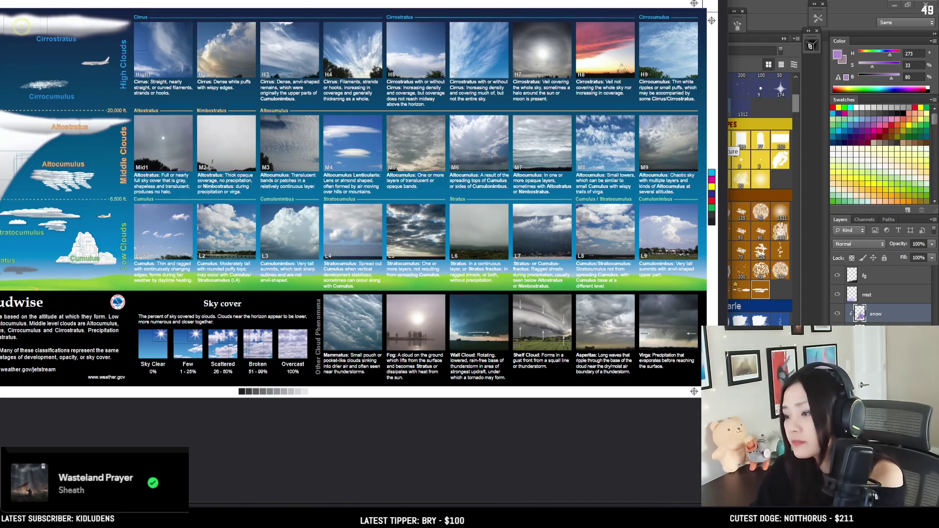
{"action": "left_click_drag", "start_coordinate": [269, 192], "coordinate": [276, 196]}
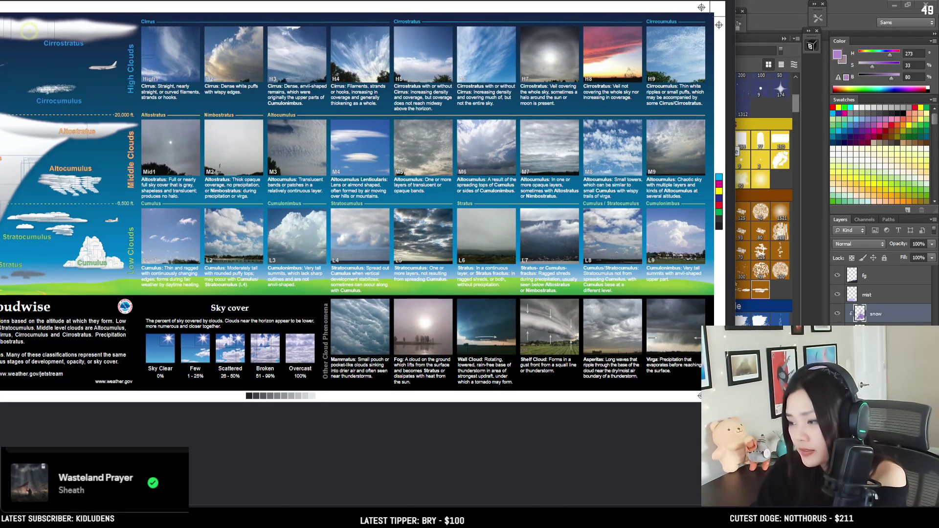
{"action": "left_click_drag", "start_coordinate": [277, 196], "coordinate": [285, 199]}
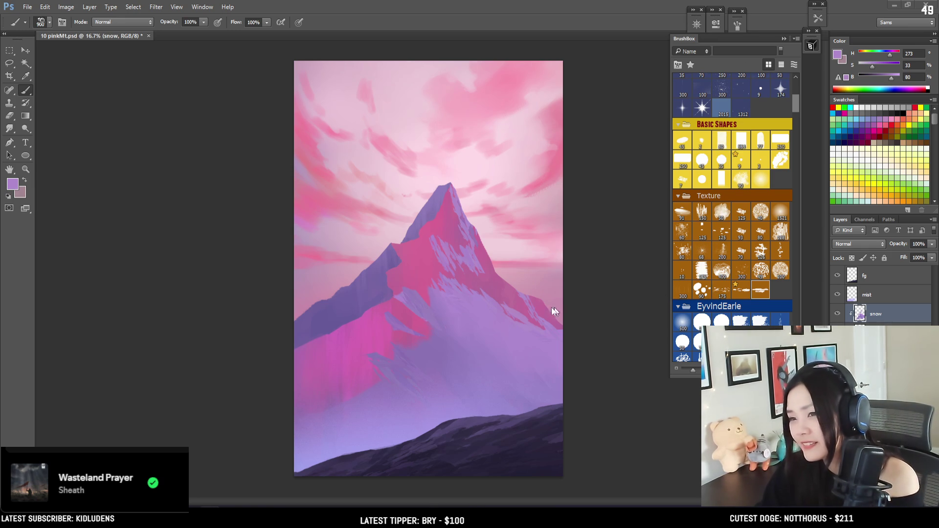
Restore the jagged freehand selection on the upper ridge below the summit
{"action": "key", "text": "ctrl+shift+d"}
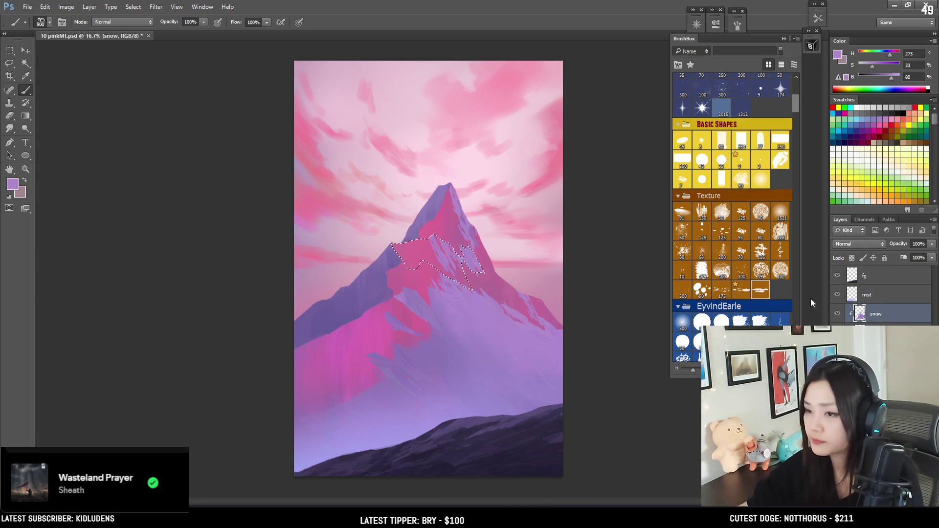
Zoom in and centre the peak, enlarge the brush, and restore the summit selection
{"action": "key", "text": "ctrl+plus"}
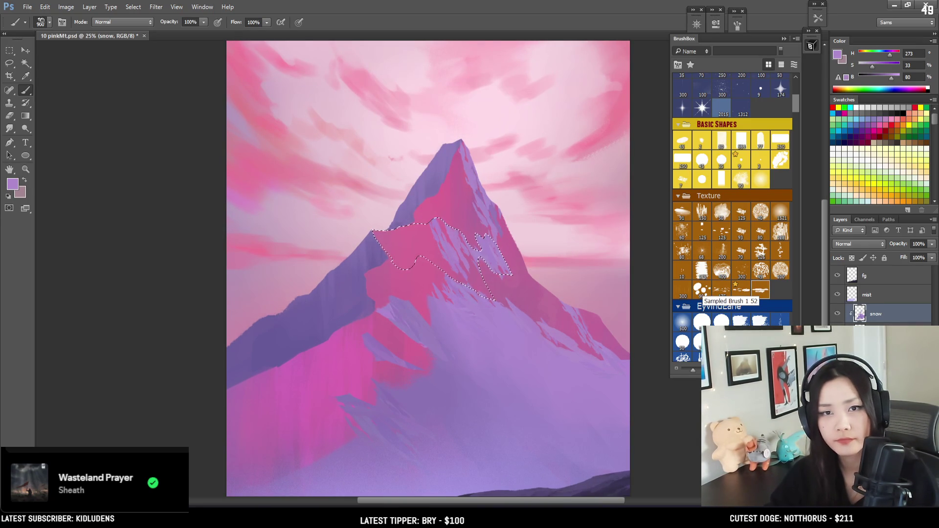
{"action": "key", "text": "ctrl+d"}
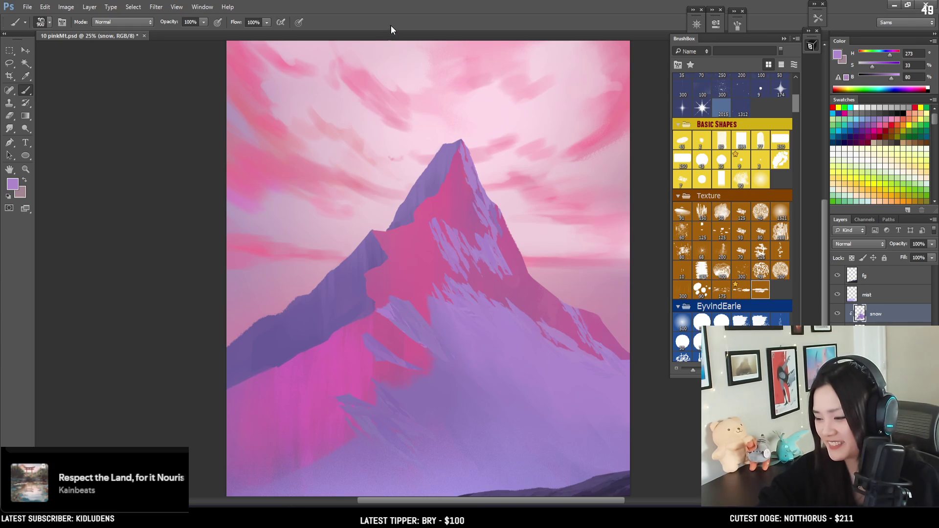
{"action": "left_click_drag", "start_coordinate": [390, 204], "coordinate": [365, 200]}
{"action": "key", "text": "bracketright"}
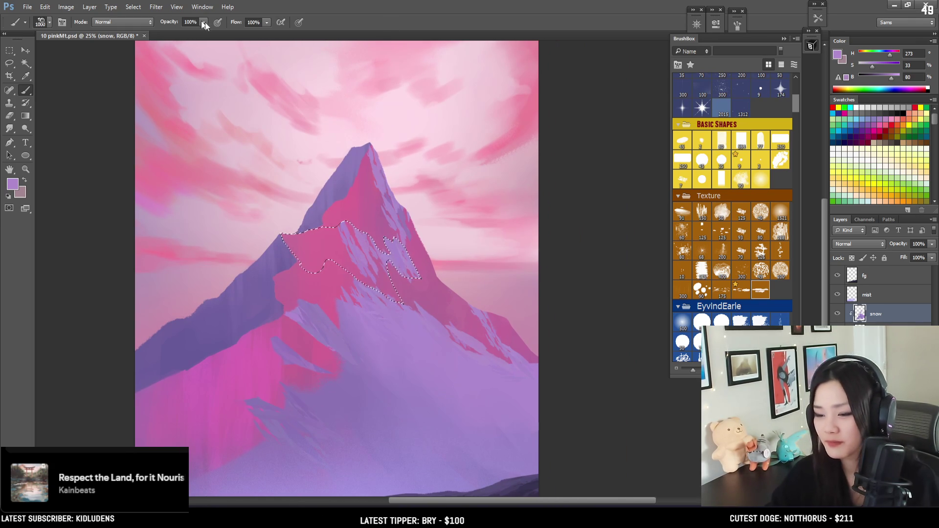
{"action": "key", "text": "ctrl+d"}
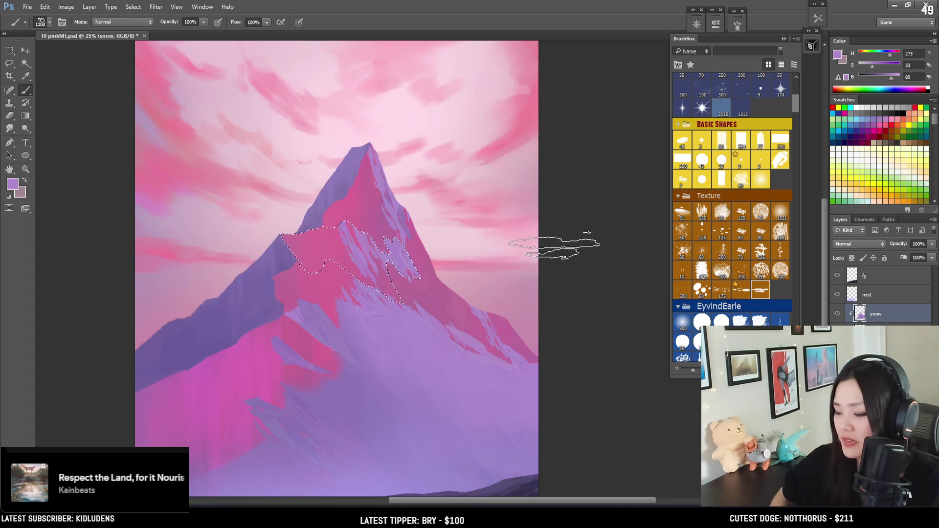
{"action": "key", "text": "ctrl+shift+d"}
Paint lavender snow patches with an 800 brush, trim with the eraser, then outline a new patch below the peak
{"action": "key", "text": "bracketleft"}
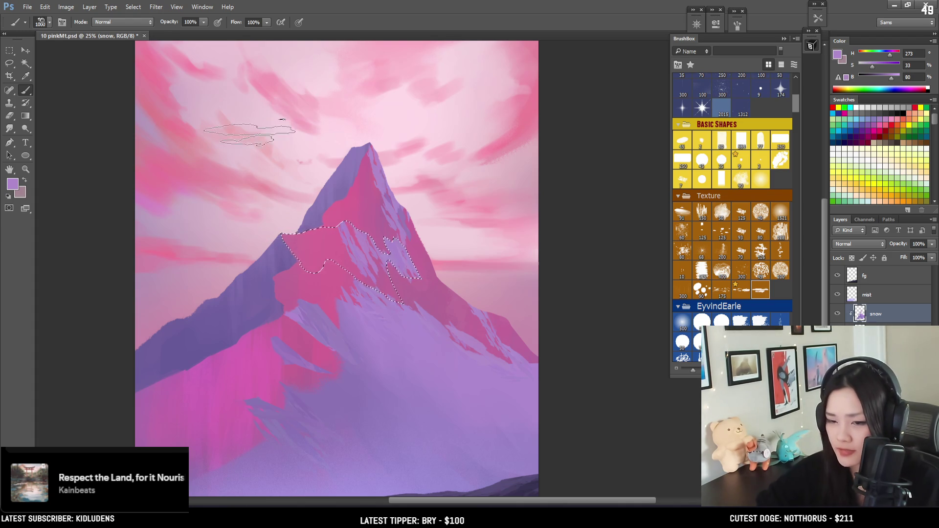
{"action": "key", "text": "bracketleft"}
{"action": "key", "text": "bracketleft"}
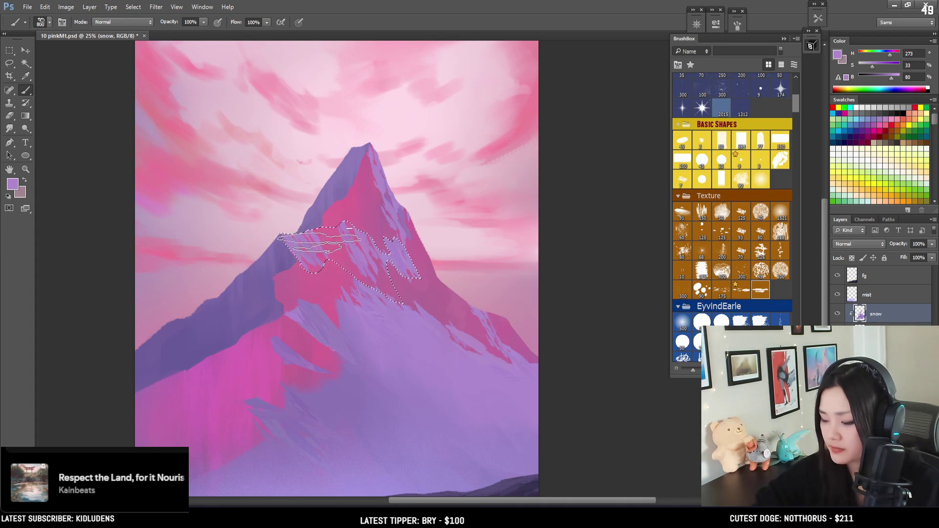
{"action": "key", "text": "bracketright"}
{"action": "key", "text": "e"}
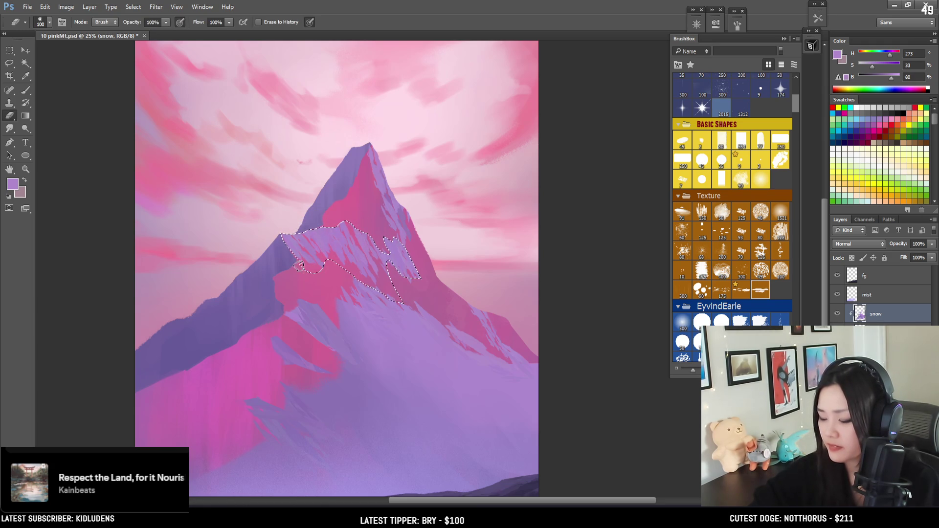
{"action": "key", "text": "b"}
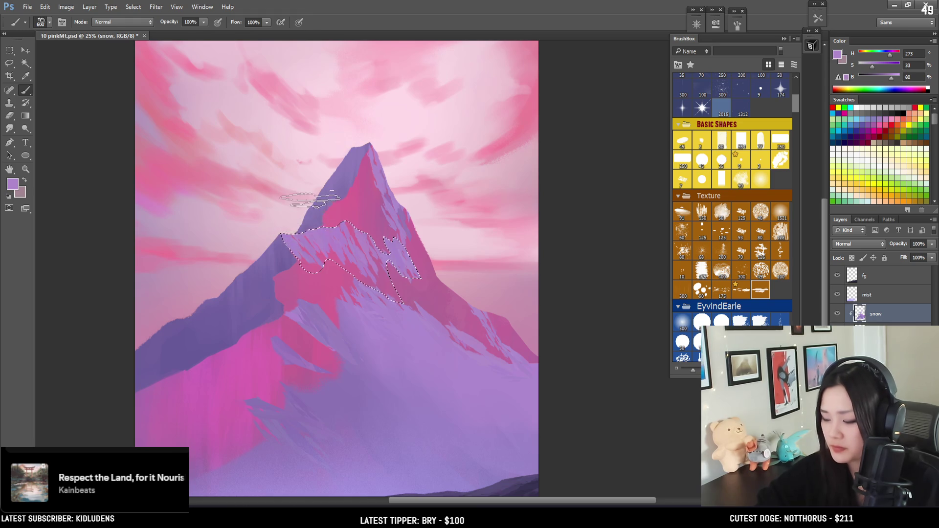
{"action": "key", "text": "e"}
{"action": "key", "text": "ctrl+d"}
{"action": "key", "text": "bracketright"}
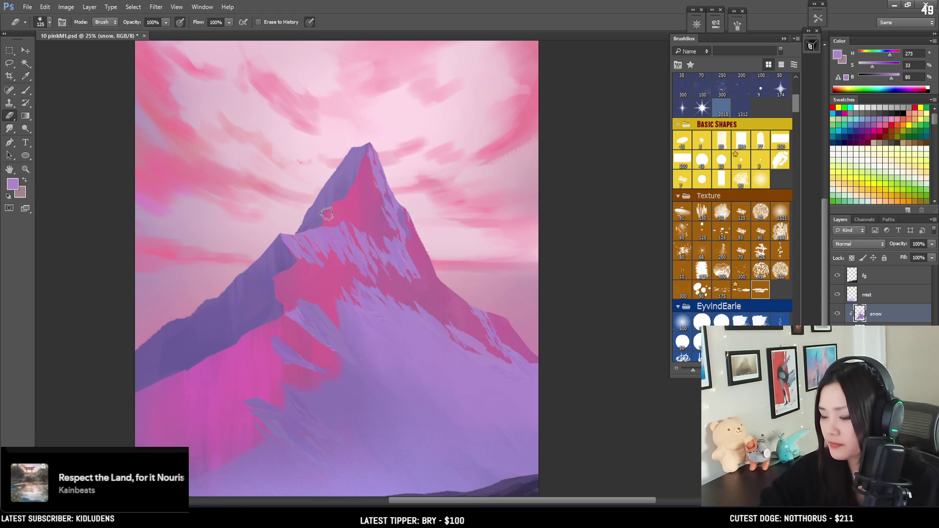
{"action": "key", "text": "b"}
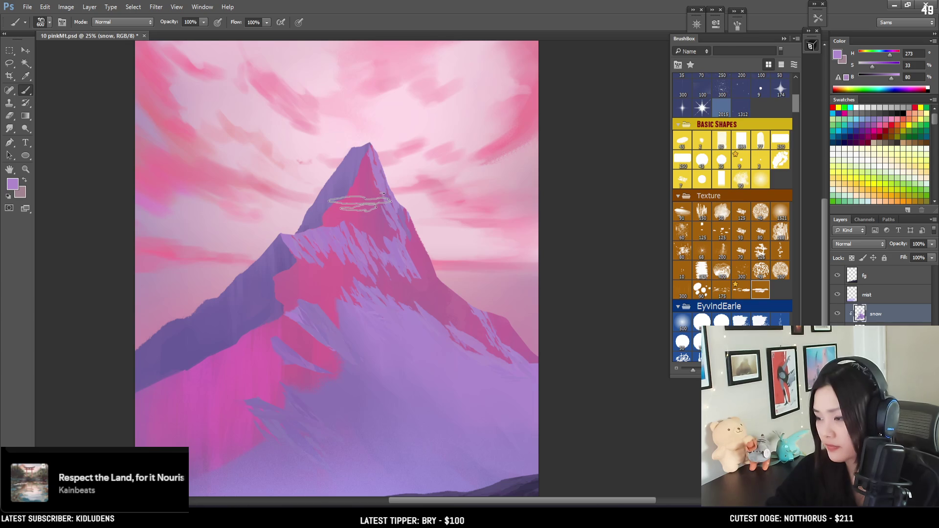
{"action": "key", "text": "l"}
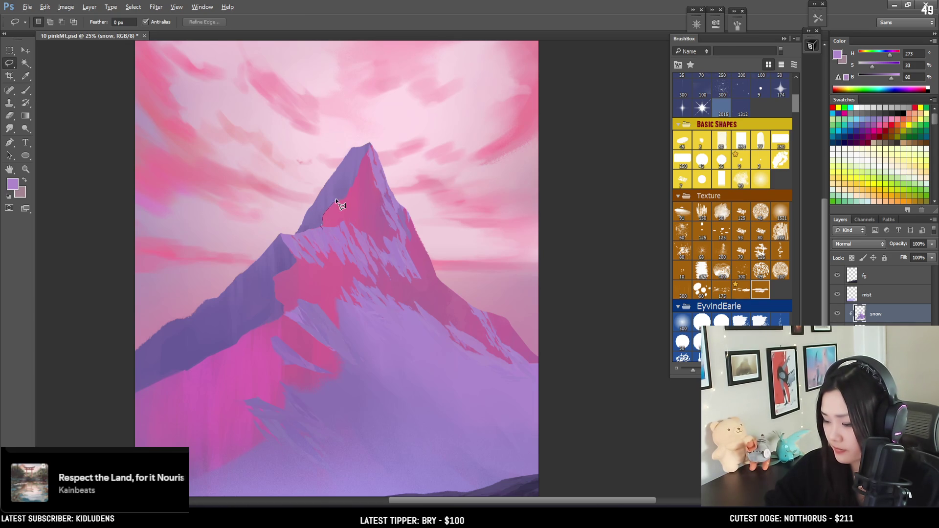
{"action": "mouse_move", "coordinate": [348, 202]}
{"action": "left_mouse_down"}
{"action": "mouse_move", "coordinate": [375, 218]}
{"action": "mouse_move", "coordinate": [323, 218]}
{"action": "left_mouse_up"}
Paint inside the new outline, then reframe the summit and restore its selection
{"action": "key", "text": "b"}
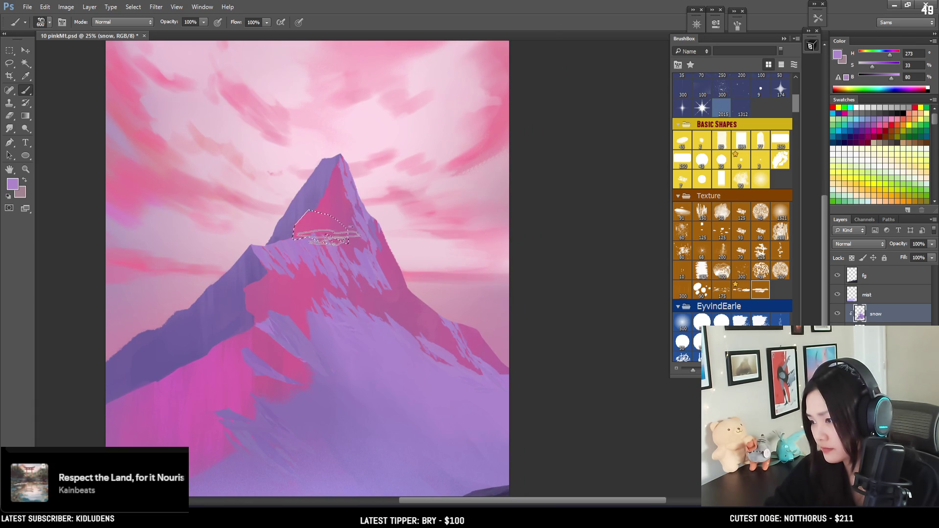
{"action": "key", "text": "ctrl+d"}
{"action": "mouse_move", "coordinate": [361, 237]}
{"action": "left_mouse_down"}
{"action": "mouse_move", "coordinate": [361, 206]}
{"action": "mouse_move", "coordinate": [388, 224]}
{"action": "left_mouse_up"}
{"action": "key", "text": "ctrl+shift+d"}
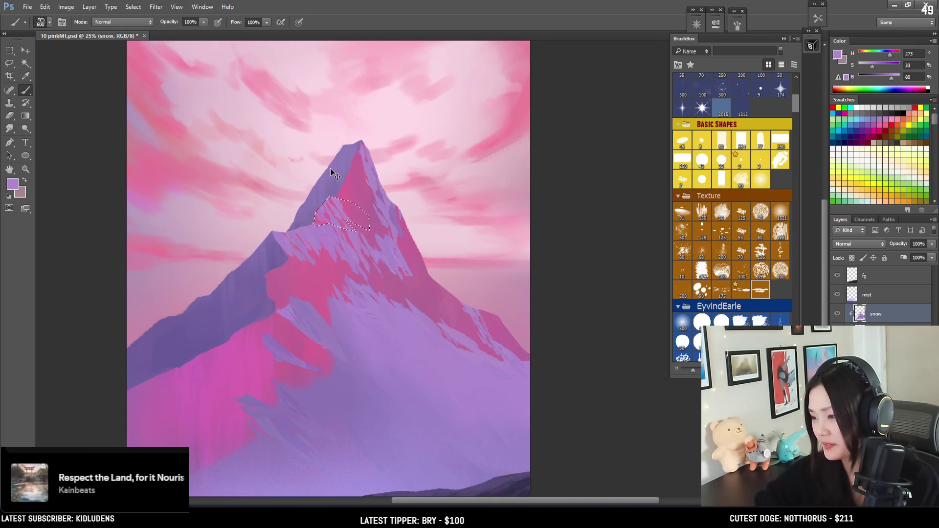
{"action": "mouse_move", "coordinate": [351, 233]}
{"action": "left_mouse_down"}
{"action": "mouse_move", "coordinate": [388, 204]}
{"action": "mouse_move", "coordinate": [375, 265]}
{"action": "left_mouse_up"}
{"action": "key", "text": "ctrl+d"}
{"action": "key", "text": "ctrl+z"}
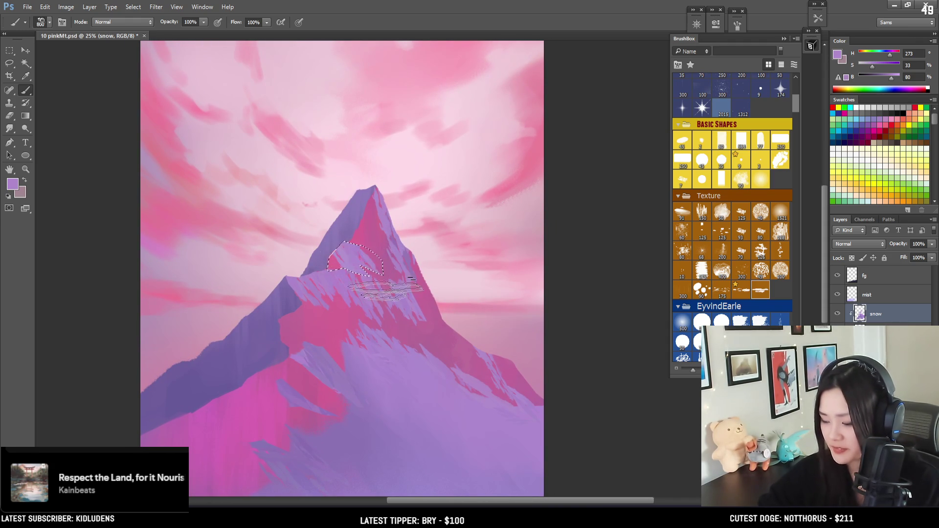
Trim the small lavender patch left of the summit and outline the upper slope below the peak
{"action": "key", "text": "ctrl+d"}
{"action": "key", "text": "e"}
{"action": "key", "text": "b"}
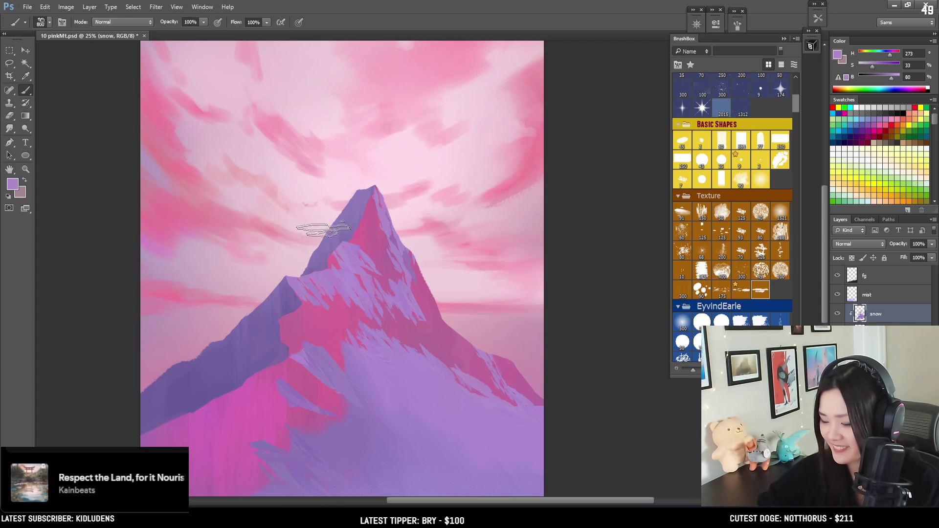
{"action": "key", "text": "e"}
{"action": "key", "text": "b"}
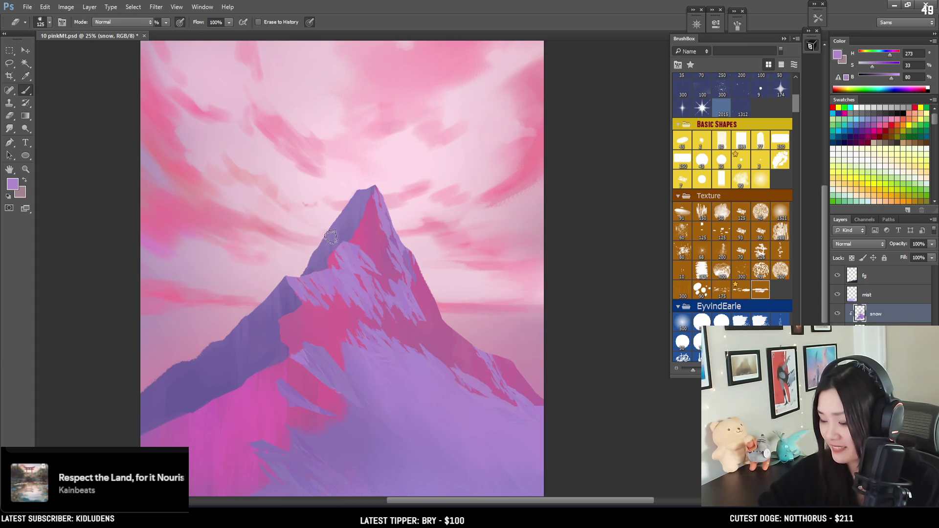
{"action": "key", "text": "l"}
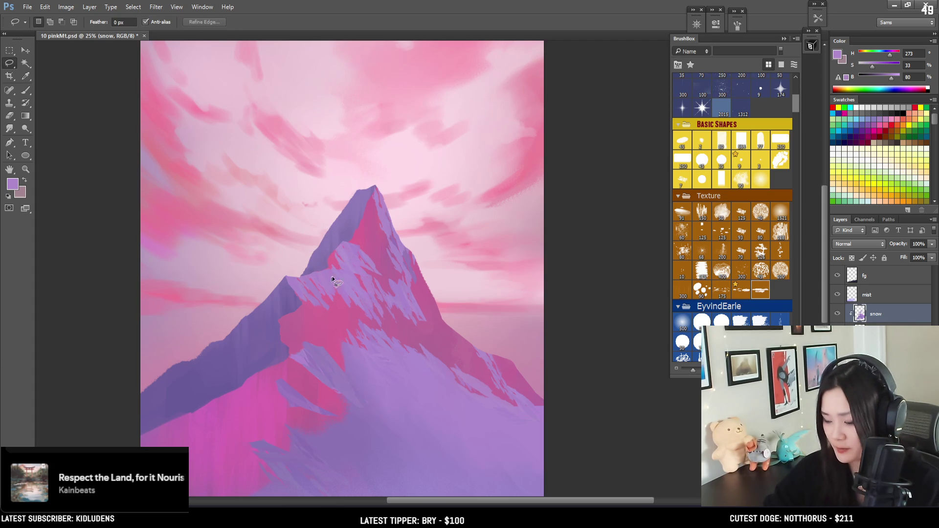
{"action": "mouse_move", "coordinate": [325, 257]}
{"action": "left_mouse_down"}
{"action": "mouse_move", "coordinate": [346, 239]}
{"action": "mouse_move", "coordinate": [335, 250]}
{"action": "left_mouse_up"}
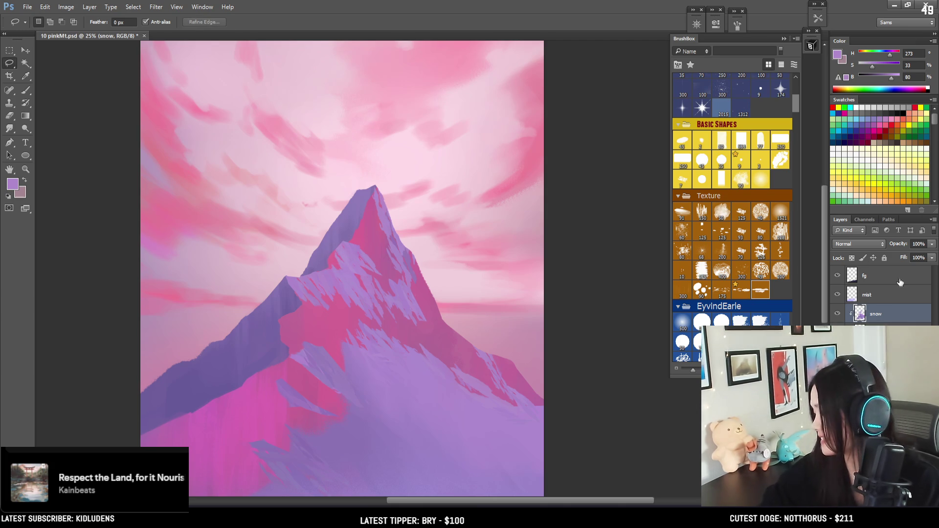
{"action": "key", "text": "e"}
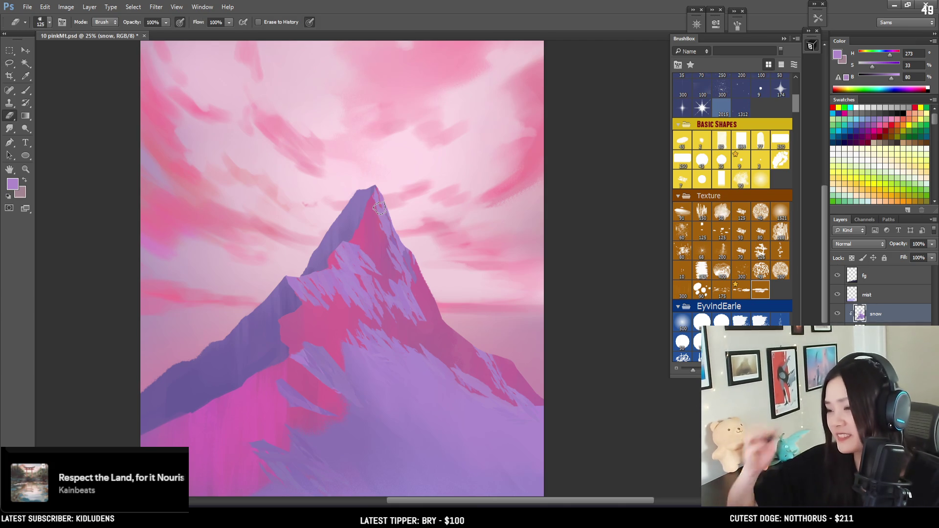
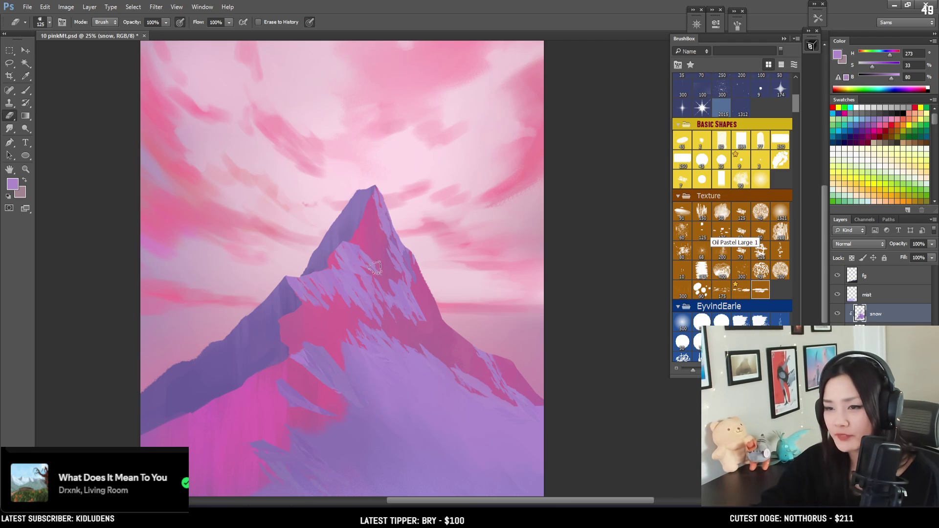
With a 500 px brush, lasso and repaint a small snow patch below the summit, then deselect
{"action": "key", "text": "b"}
{"action": "key", "text": "bracketleft"}
{"action": "key", "text": "bracketleft"}
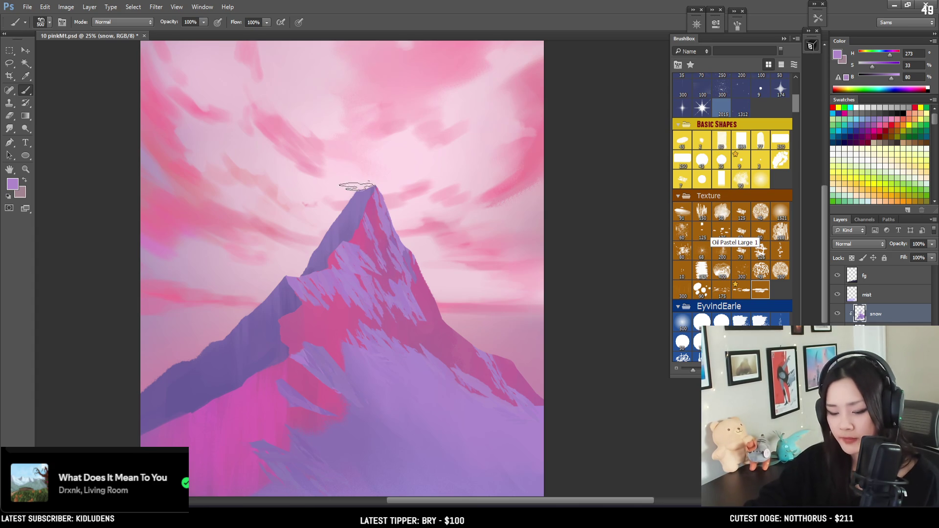
{"action": "key", "text": "l"}
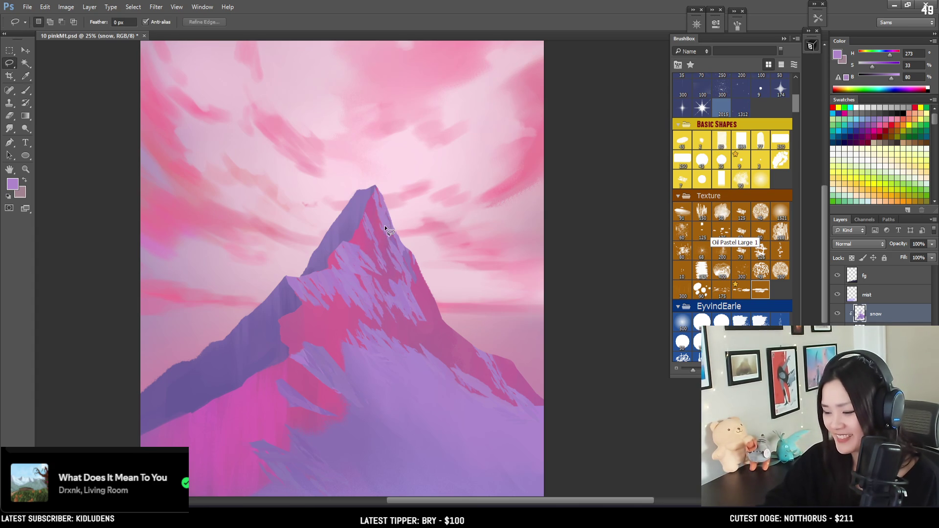
{"action": "left_click_drag", "start_coordinate": [374, 236], "coordinate": [385, 234]}
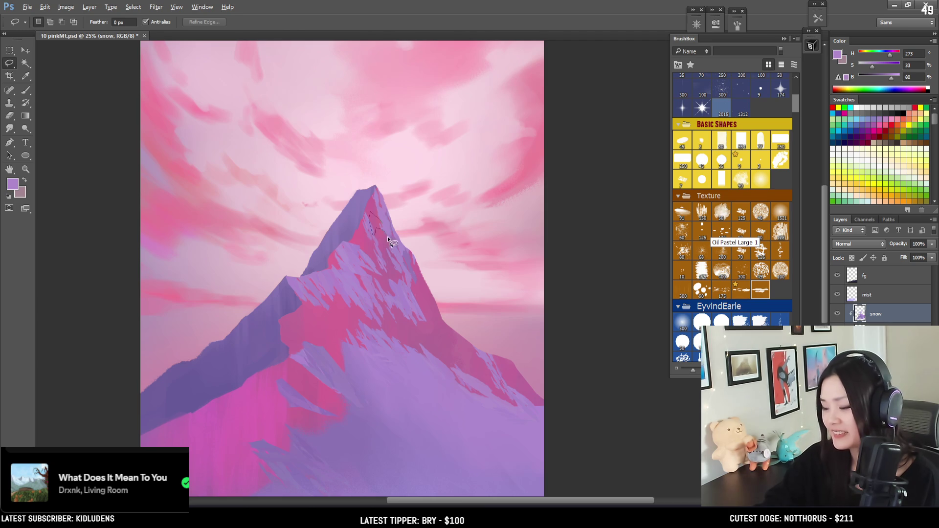
{"action": "key", "text": "b"}
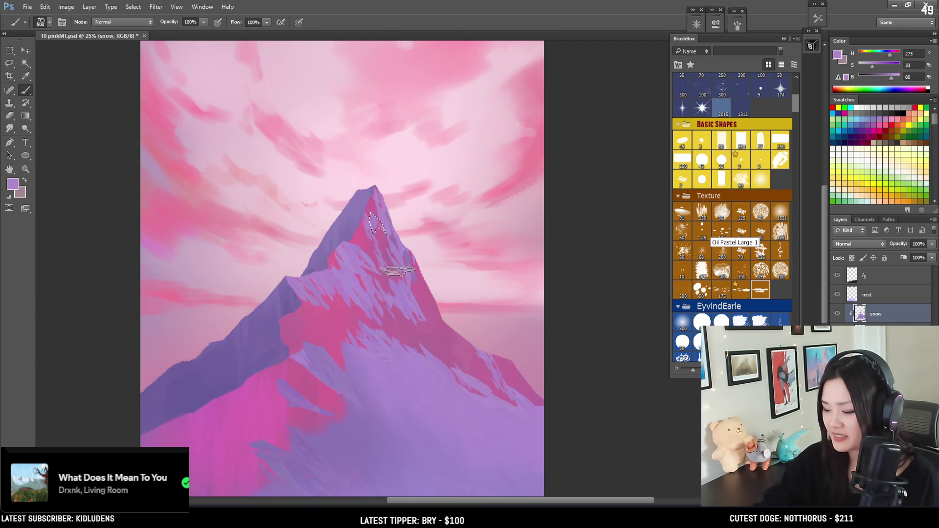
{"action": "key", "text": "ctrl+d"}
Touch up the peak's snow edges with a 90 px eraser, shift the view, and return to a 500 px brush
{"action": "key", "text": "e"}
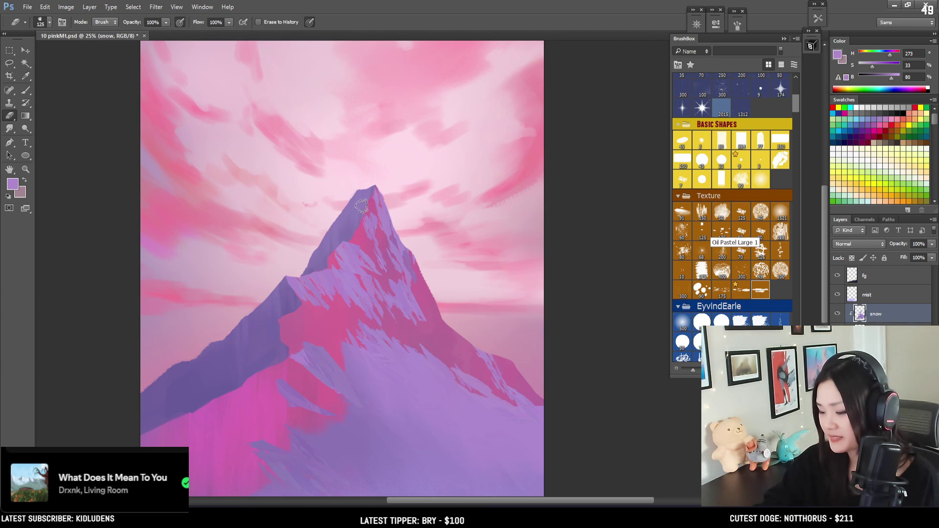
{"action": "key", "text": "bracketleft"}
{"action": "key", "text": "bracketleft"}
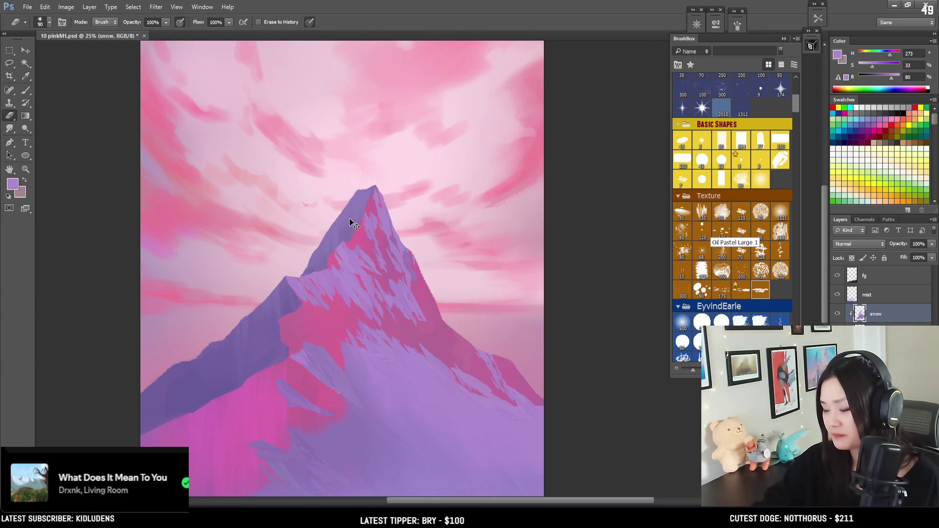
{"action": "key", "text": "b"}
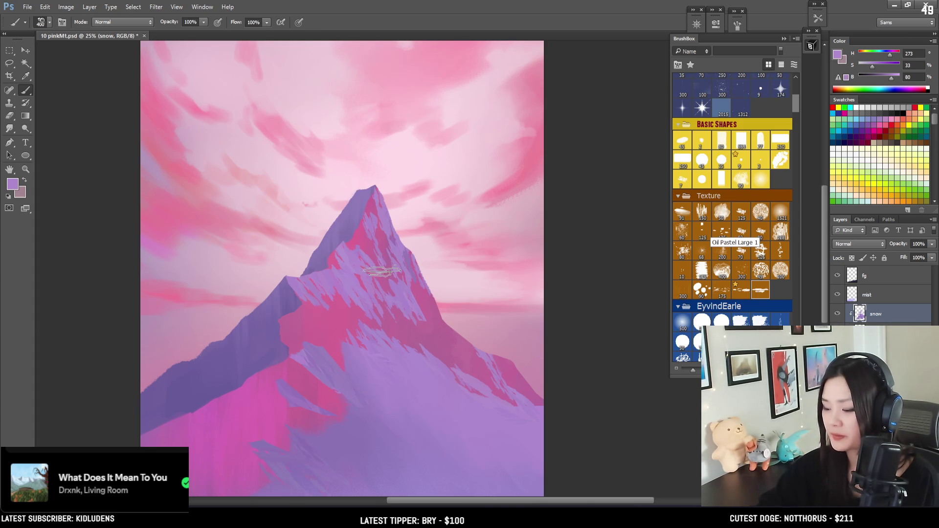
{"action": "key", "text": "e"}
{"action": "mouse_move", "coordinate": [323, 247]}
{"action": "left_mouse_down"}
{"action": "mouse_move", "coordinate": [312, 226]}
{"action": "mouse_move", "coordinate": [331, 159]}
{"action": "mouse_move", "coordinate": [377, 132]}
{"action": "left_mouse_up"}
{"action": "key", "text": "b"}
{"action": "key", "text": "bracketright"}
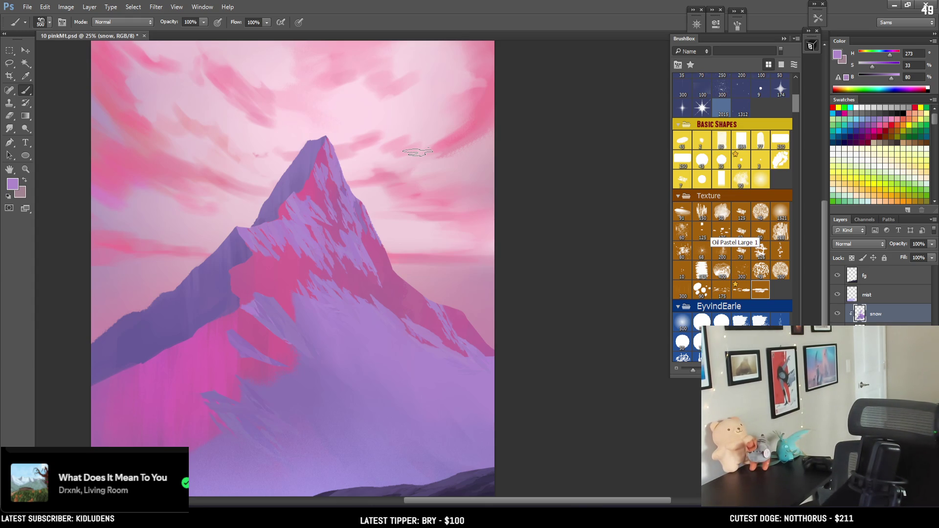
Zoom out, soften left-shoulder snow edges with a 50 px eraser, and repaint with a 300–500 px brush
{"action": "key", "text": "ctrl+z"}
{"action": "key", "text": "ctrl+z"}
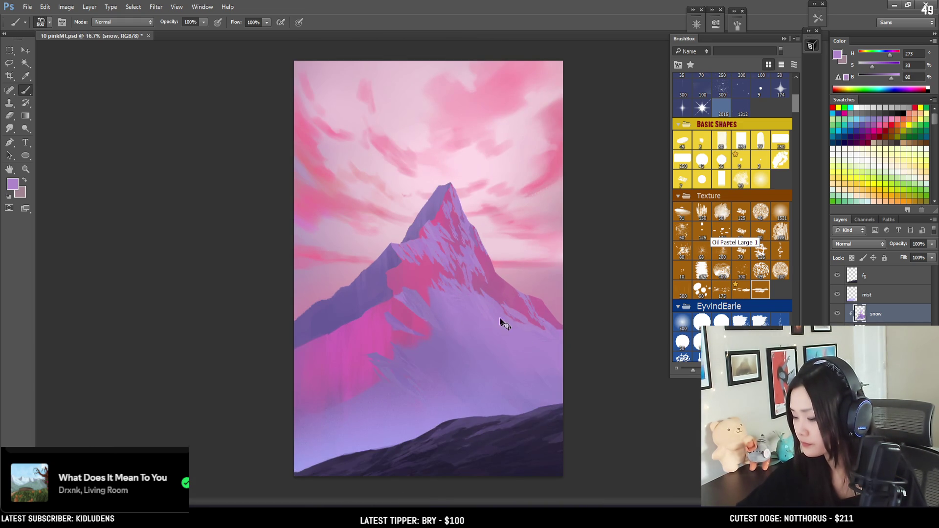
{"action": "key", "text": "e"}
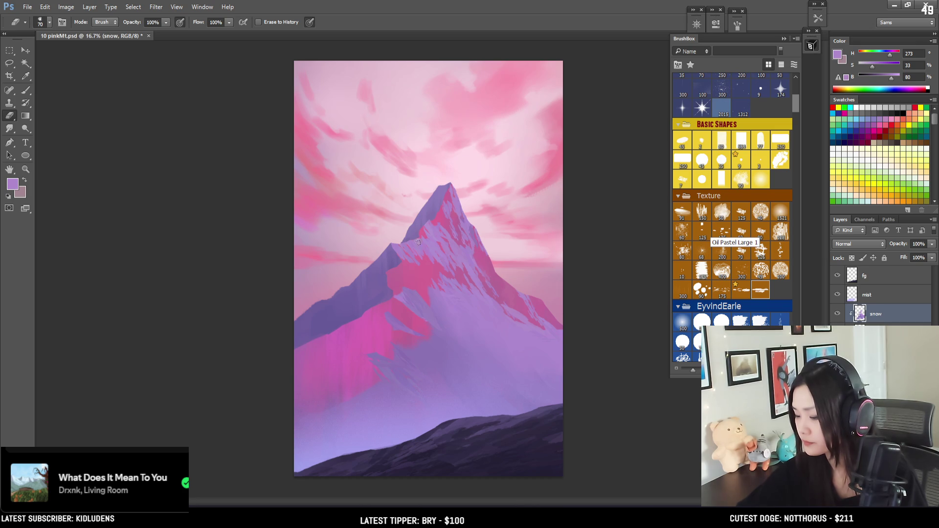
{"action": "key", "text": "bracketleft"}
{"action": "key", "text": "bracketleft"}
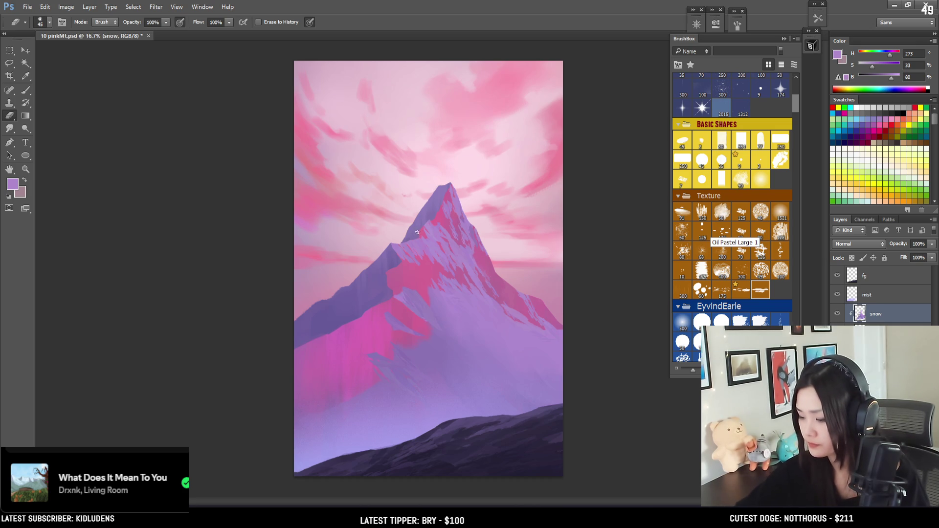
{"action": "key", "text": "b"}
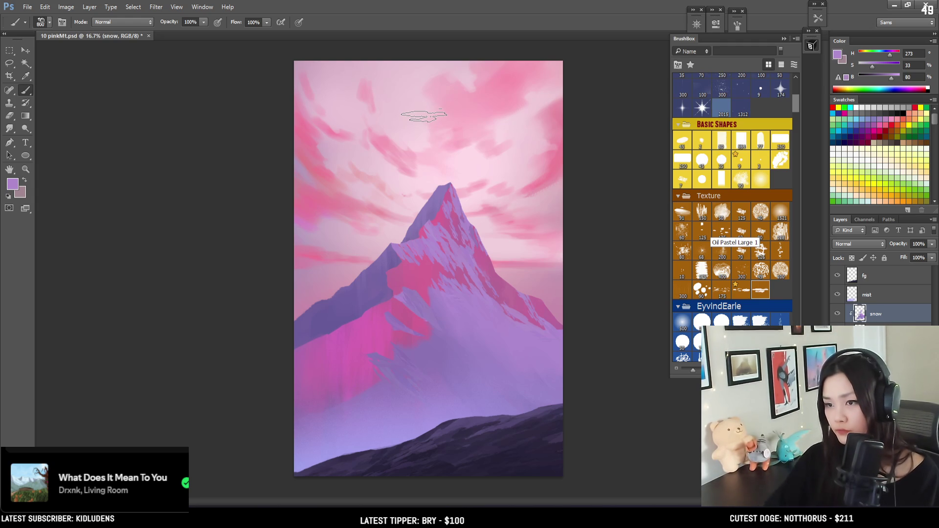
{"action": "key", "text": "bracketleft"}
{"action": "key", "text": "bracketleft"}
{"action": "key", "text": "bracketleft"}
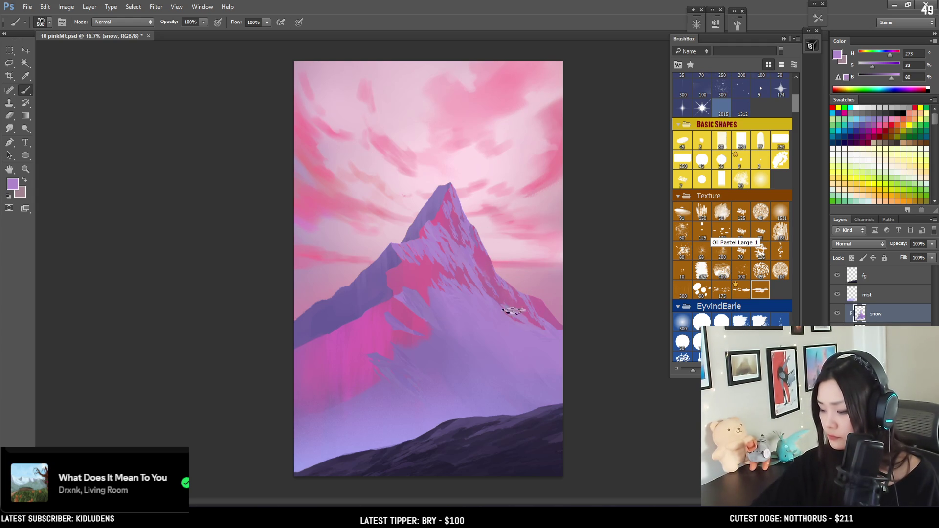
{"action": "key", "text": "bracketleft"}
{"action": "key", "text": "bracketleft"}
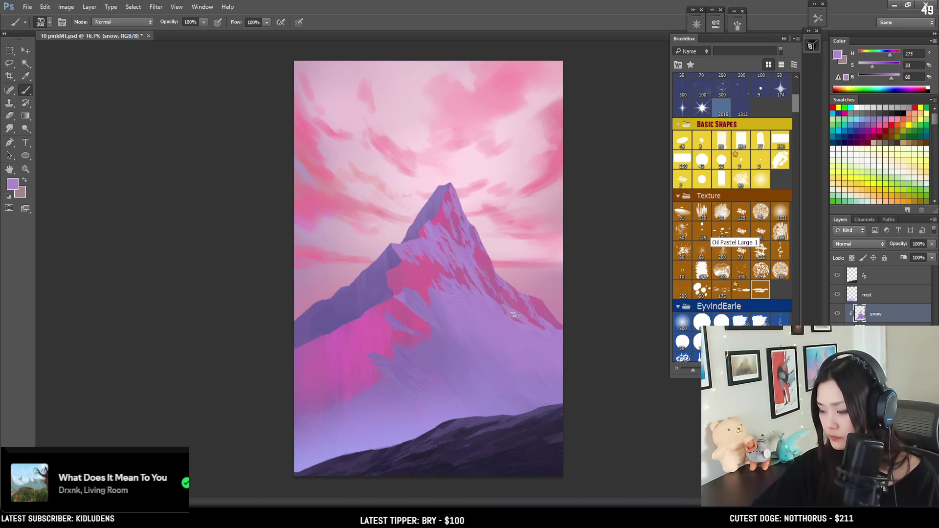
{"action": "key", "text": "bracketright"}
{"action": "key", "text": "bracketright"}
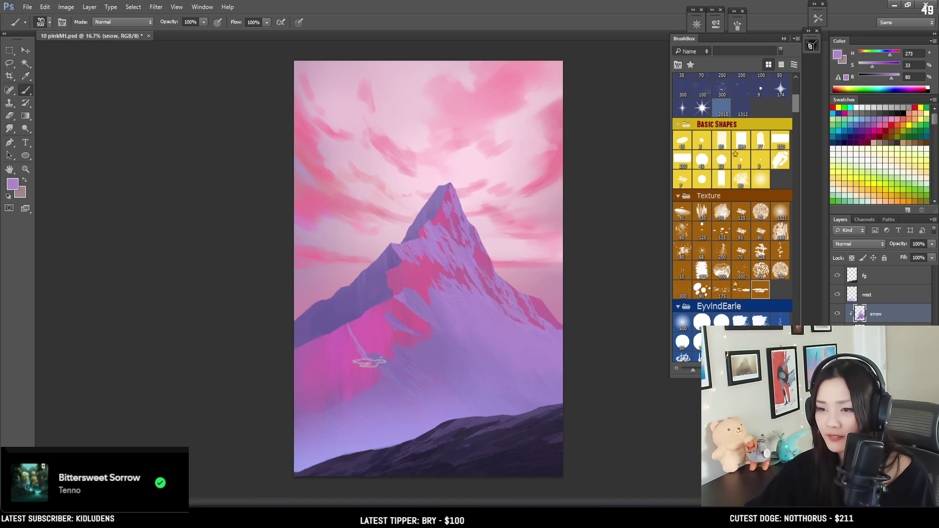
Sample a muted purple, paint the lower left slope at 800–1000 px, then lasso that slope area
{"action": "key", "text": "bracketright"}
{"action": "key", "text": "bracketright"}
{"action": "key", "text": "bracketright"}
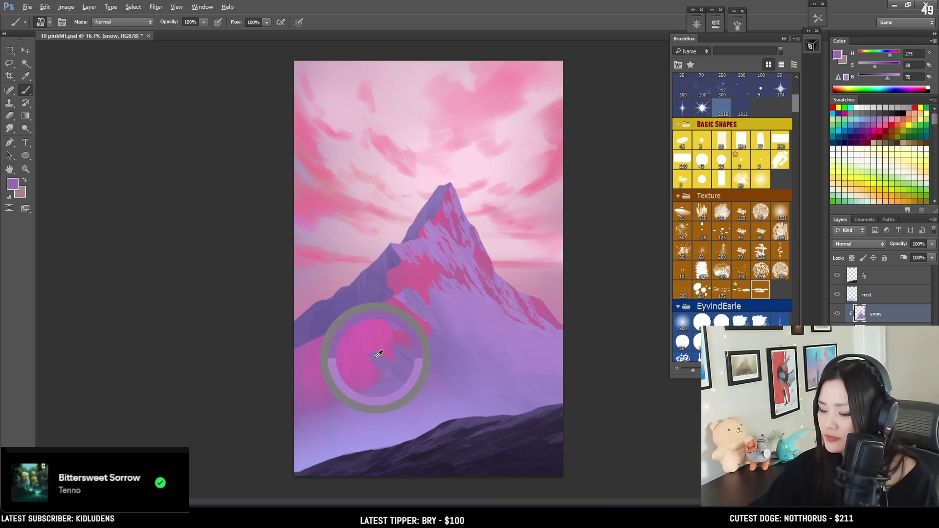
{"action": "left_click", "coordinate": [345, 357], "text": "alt"}
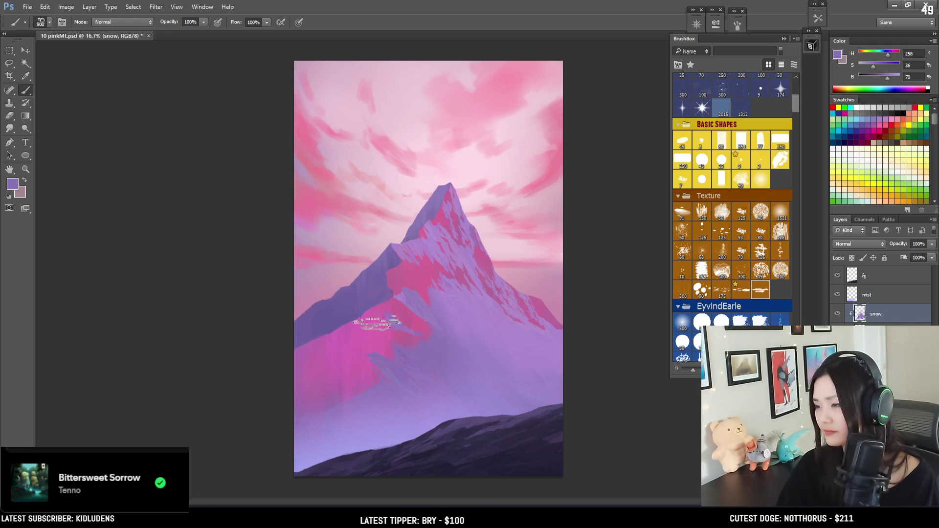
{"action": "key", "text": "bracketright"}
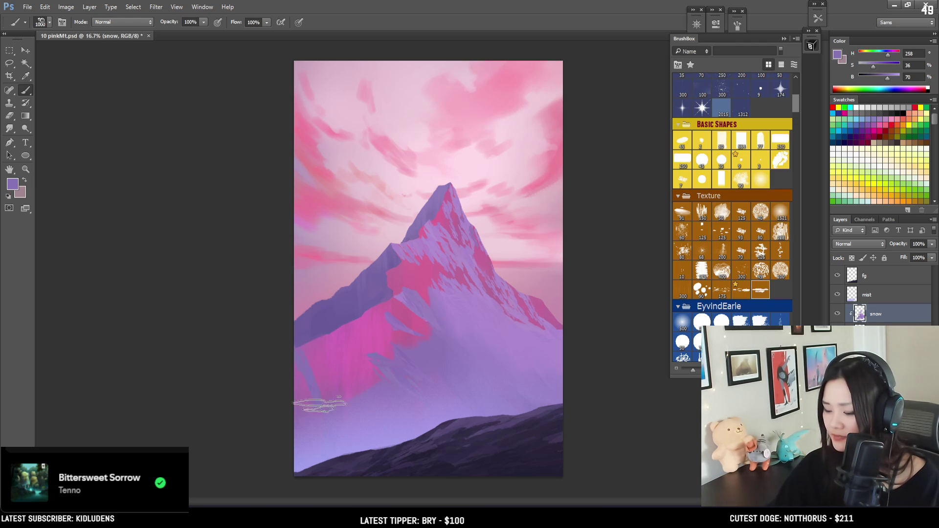
{"action": "key", "text": "l"}
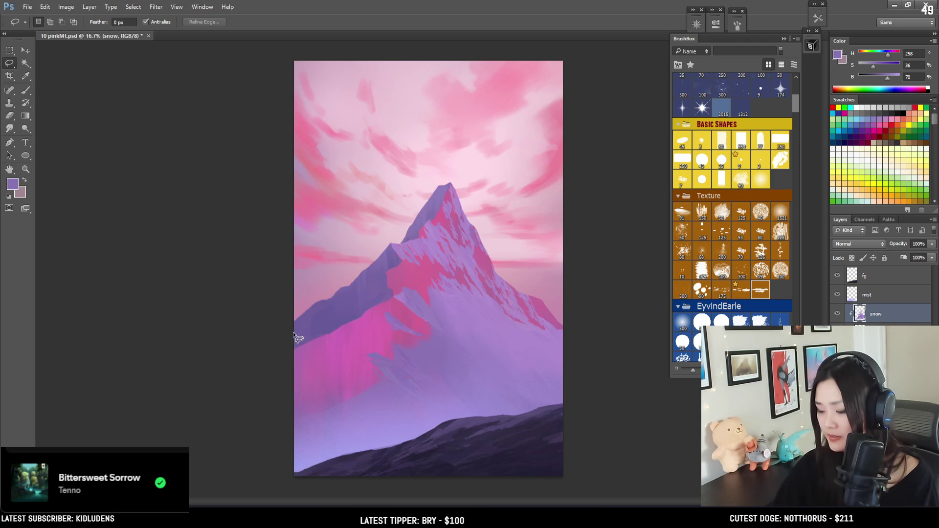
{"action": "mouse_move", "coordinate": [304, 344]}
{"action": "left_mouse_down"}
{"action": "mouse_move", "coordinate": [293, 348]}
{"action": "mouse_move", "coordinate": [300, 436]}
{"action": "mouse_move", "coordinate": [379, 410]}
{"action": "mouse_move", "coordinate": [392, 380]}
{"action": "mouse_move", "coordinate": [372, 350]}
{"action": "left_mouse_up"}
{"action": "key", "text": "b"}
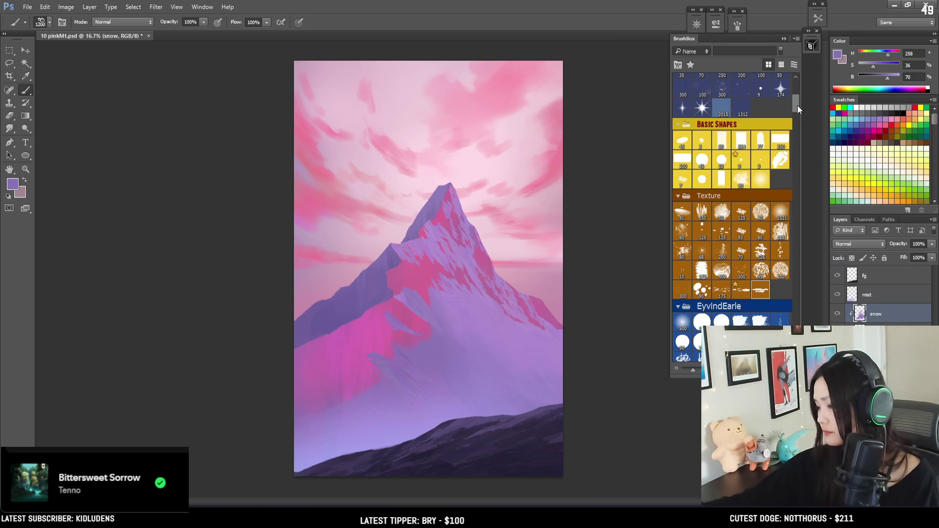
{"action": "scroll", "coordinate": [796, 102], "scroll_direction": "down", "scroll_amount": 3}
Pick a speckled texture brush at 1000 px and dab lilac snow speckles across the lower left slope
{"action": "scroll", "coordinate": [787, 148], "scroll_direction": "down", "scroll_amount": 15}
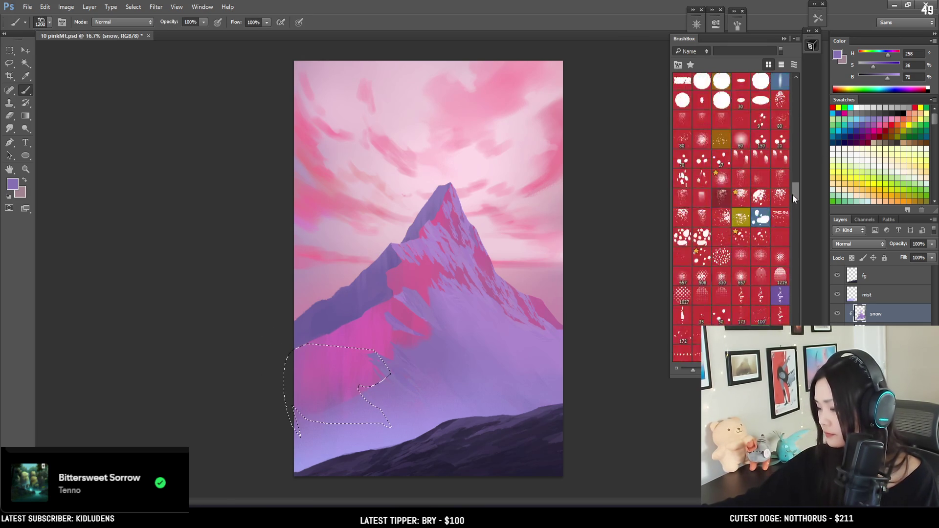
{"action": "left_click_drag", "start_coordinate": [795, 192], "coordinate": [792, 180]}
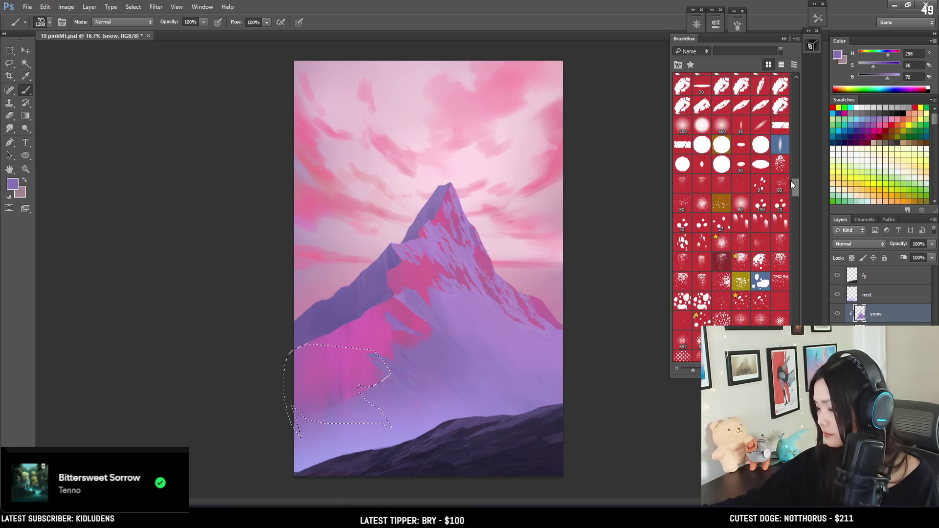
{"action": "left_click", "coordinate": [780, 263]}
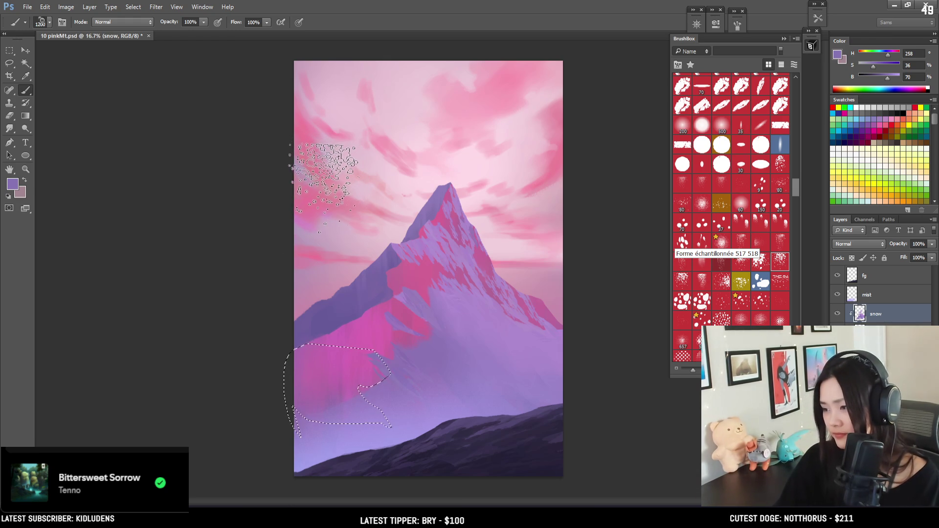
{"action": "key", "text": "bracketleft"}
{"action": "key", "text": "bracketleft"}
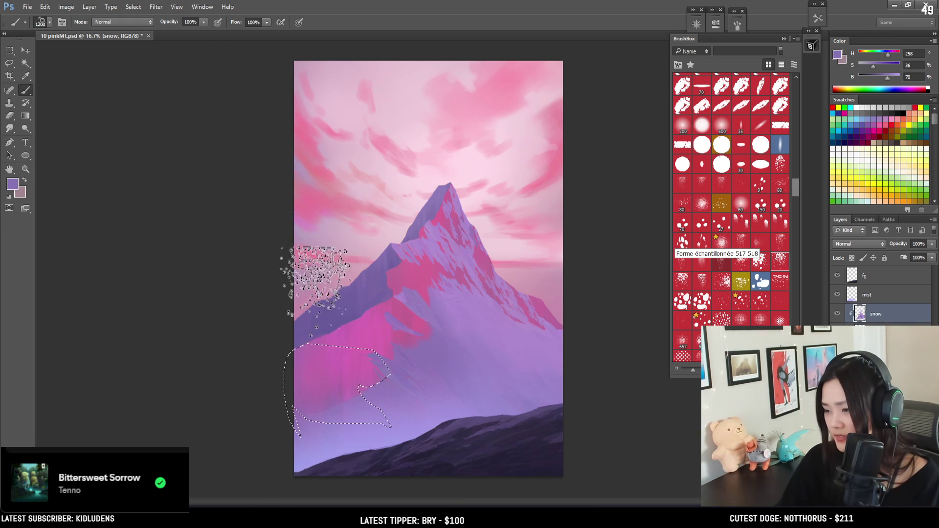
{"action": "left_click_drag", "start_coordinate": [315, 336], "coordinate": [364, 391]}
{"action": "left_click", "coordinate": [362, 411], "text": "alt"}
{"action": "mouse_move", "coordinate": [367, 352]}
{"action": "left_mouse_down"}
{"action": "mouse_move", "coordinate": [314, 346]}
{"action": "mouse_move", "coordinate": [335, 377]}
{"action": "left_mouse_up"}
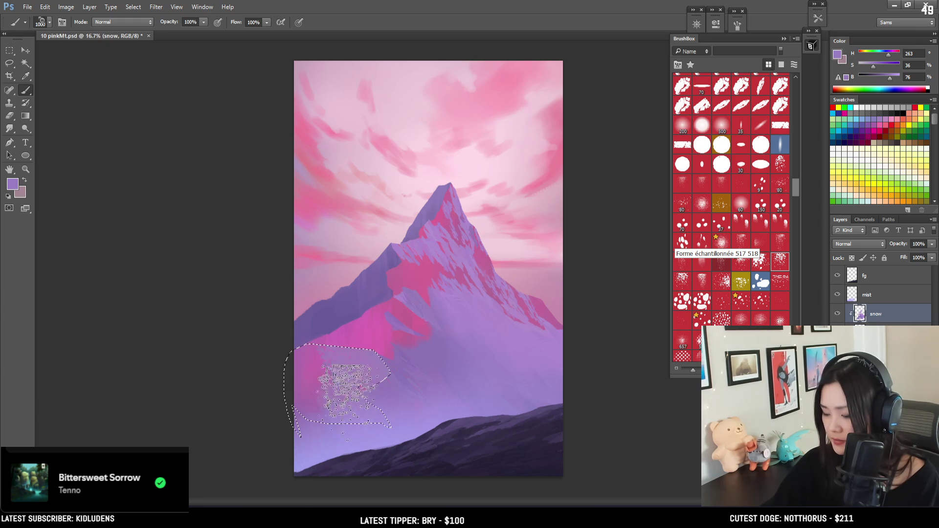
Lasso another patch of the lower slope, sample a lilac there, and clear the selection
{"action": "key", "text": "ctrl+d"}
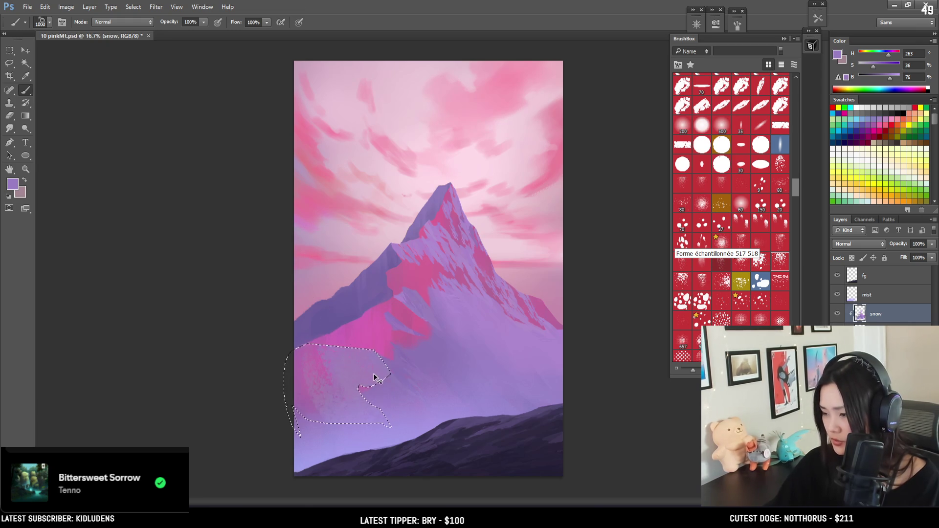
{"action": "key", "text": "l"}
{"action": "left_click_drag", "start_coordinate": [351, 397], "coordinate": [399, 416]}
{"action": "key", "text": "b"}
{"action": "left_click", "coordinate": [372, 355], "text": "alt"}
{"action": "key", "text": "ctrl+d"}
Give the eraser a different texture tip at 400 px, then paint lavender over the slope's pink patch
{"action": "key", "text": "e"}
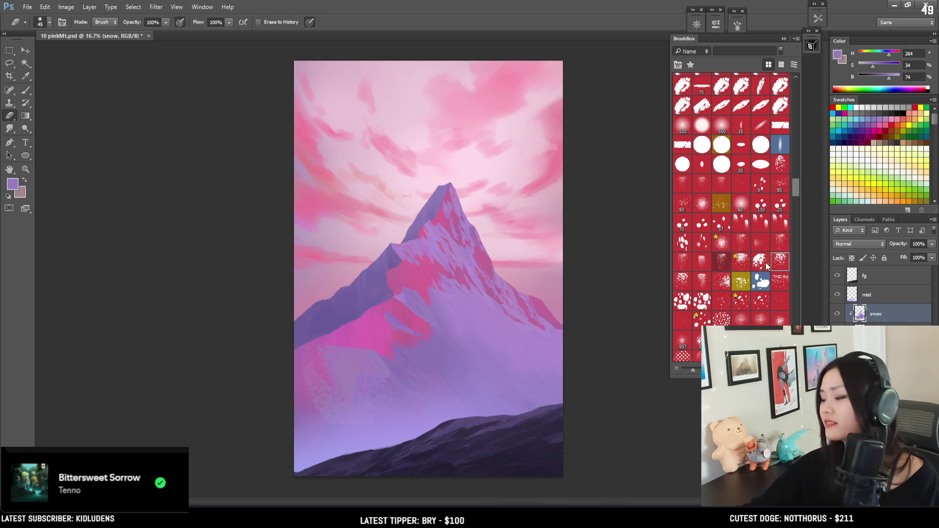
{"action": "left_click", "coordinate": [722, 282]}
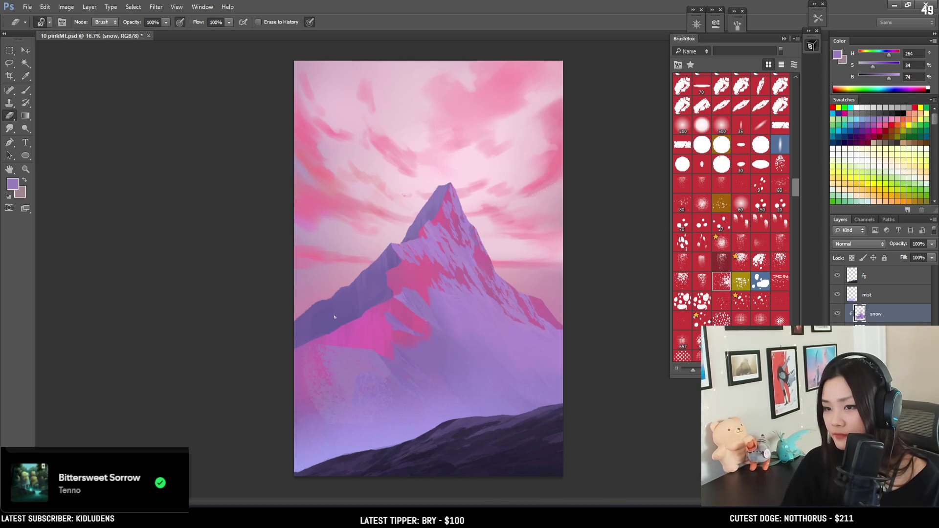
{"action": "key", "text": "bracketright"}
{"action": "key", "text": "bracketright"}
{"action": "key", "text": "bracketright"}
{"action": "key", "text": "bracketright"}
{"action": "key", "text": "bracketright"}
{"action": "key", "text": "bracketright"}
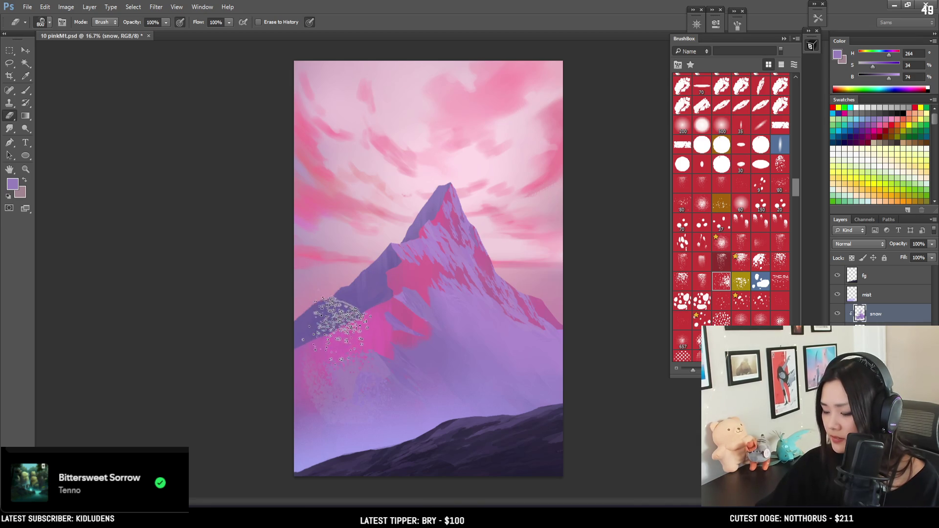
{"action": "key", "text": "bracketleft"}
{"action": "key", "text": "bracketleft"}
{"action": "key", "text": "bracketleft"}
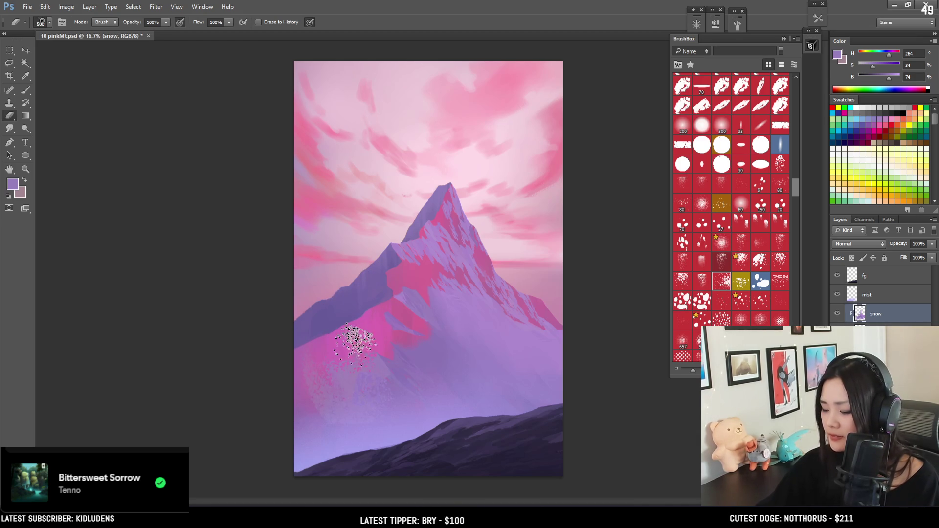
{"action": "key", "text": "bracketright"}
{"action": "key", "text": "bracketleft"}
{"action": "key", "text": "bracketleft"}
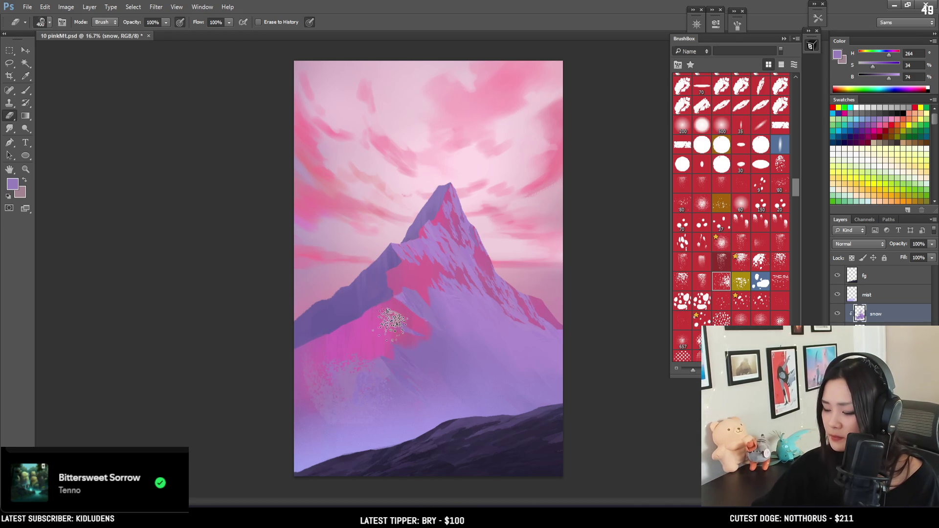
{"action": "key", "text": "b"}
{"action": "left_click_drag", "start_coordinate": [418, 306], "coordinate": [420, 335]}
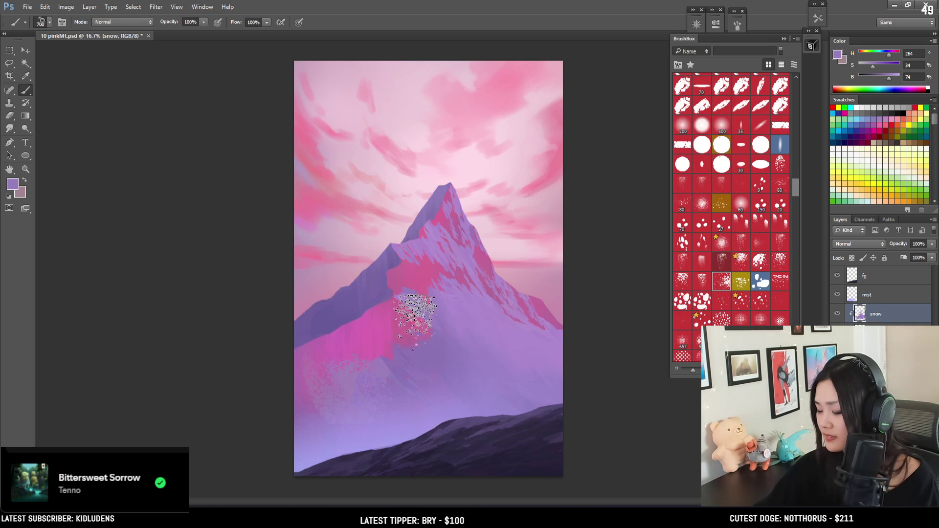
{"action": "key", "text": "l"}
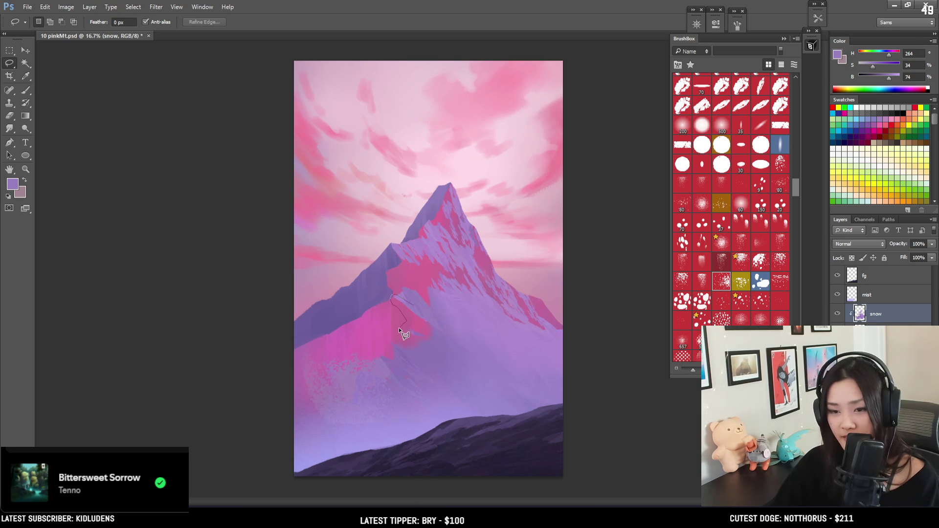
Outline a slope patch and paint a sampled mountain purple inside it with a 500 px brush
{"action": "key", "text": "b"}
{"action": "mouse_move", "coordinate": [440, 342]}
{"action": "left_mouse_down"}
{"action": "mouse_move", "coordinate": [443, 298]}
{"action": "mouse_move", "coordinate": [430, 313]}
{"action": "mouse_move", "coordinate": [409, 310]}
{"action": "mouse_move", "coordinate": [447, 330]}
{"action": "mouse_move", "coordinate": [437, 313]}
{"action": "left_mouse_up"}
{"action": "key", "text": "bracketleft"}
{"action": "left_click", "coordinate": [419, 342], "text": "alt"}
{"action": "key", "text": "ctrl+d"}
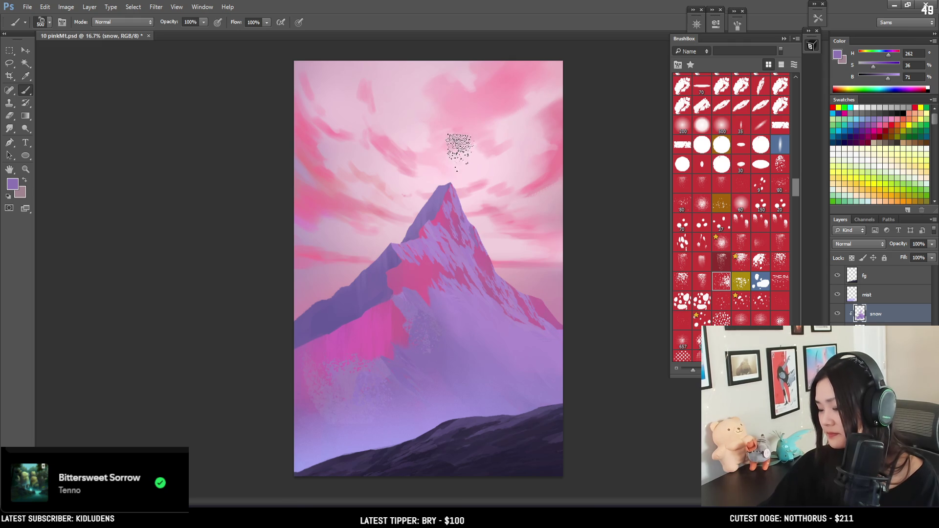
Set the eraser to 300 px and save the painting
{"action": "key", "text": "e"}
{"action": "key", "text": "bracketleft"}
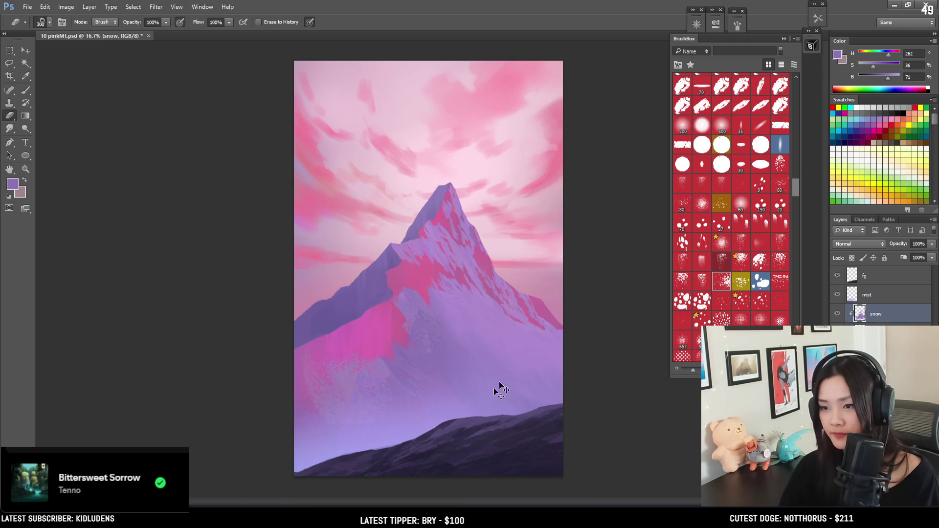
{"action": "key", "text": "ctrl+s"}
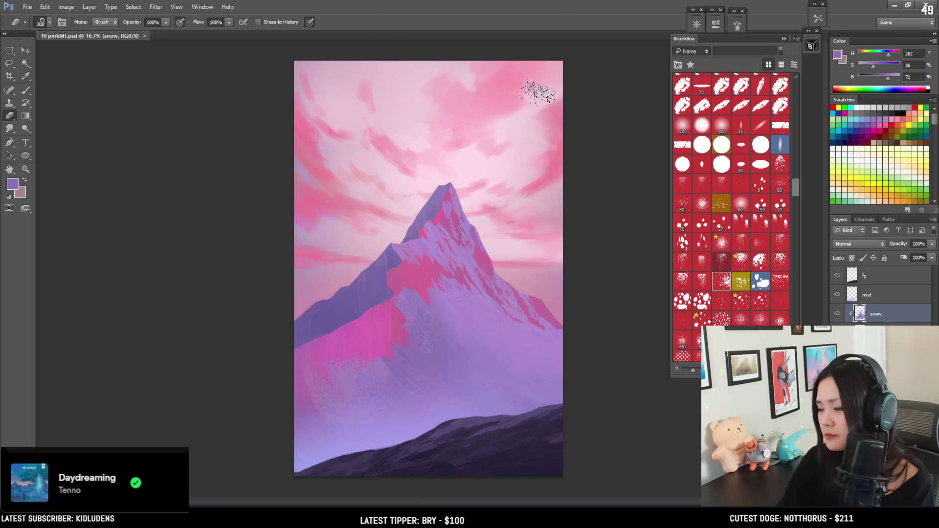
Enlarge the brush to 700 px, lock the snow layer's transparent pixels, and show the brush tip settings
{"action": "scroll", "coordinate": [761, 234], "scroll_direction": "up", "scroll_amount": 3}
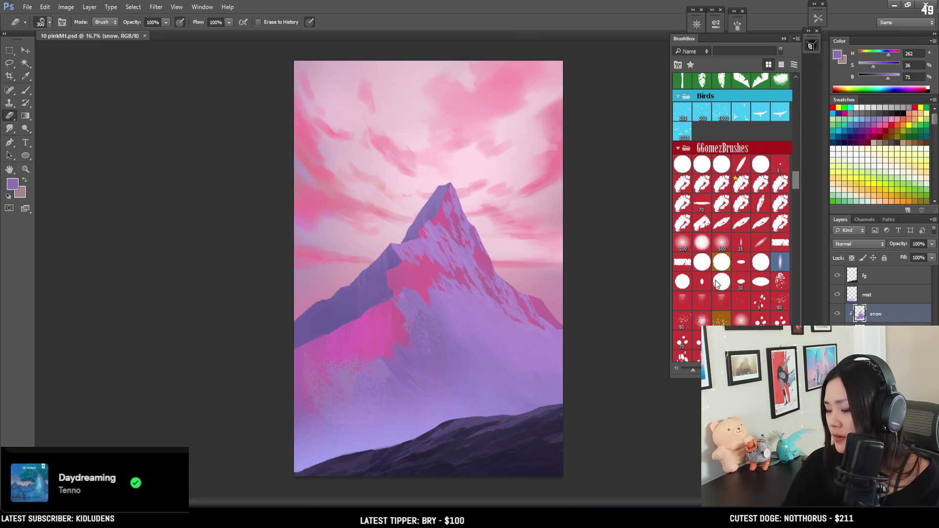
{"action": "key", "text": "b"}
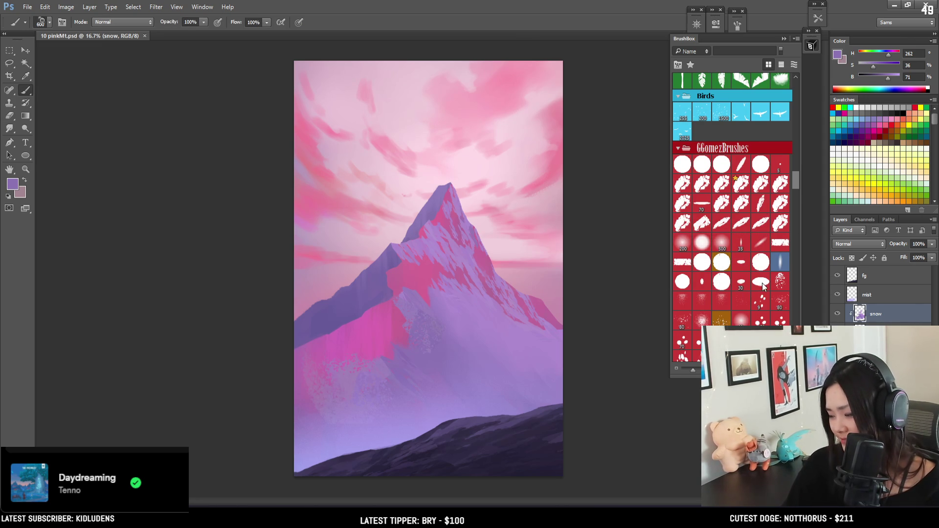
{"action": "scroll", "coordinate": [741, 254], "scroll_direction": "down", "scroll_amount": 3}
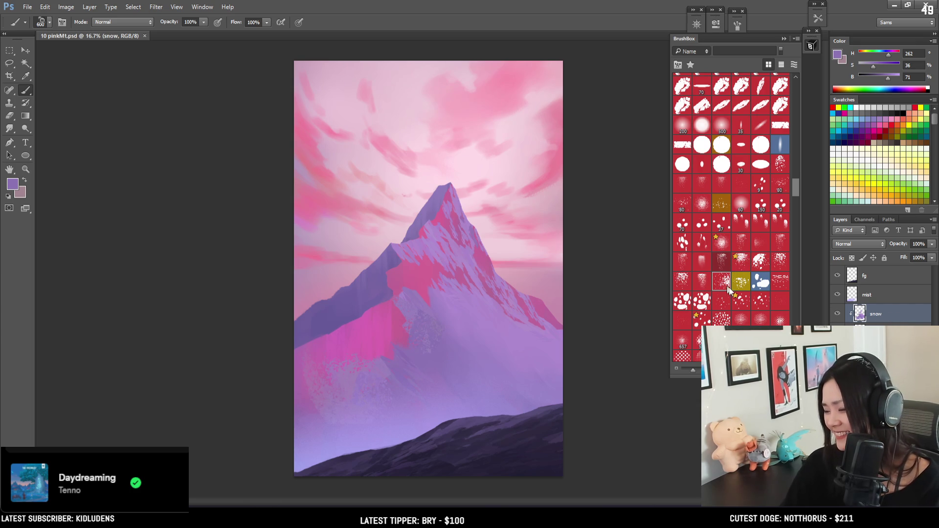
{"action": "key", "text": "bracketright"}
{"action": "key", "text": "e"}
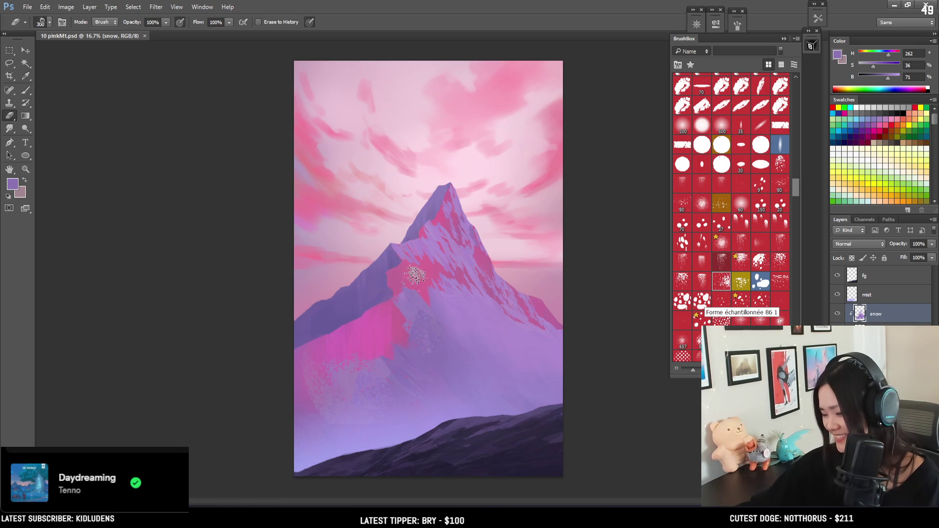
{"action": "left_click", "coordinate": [851, 258]}
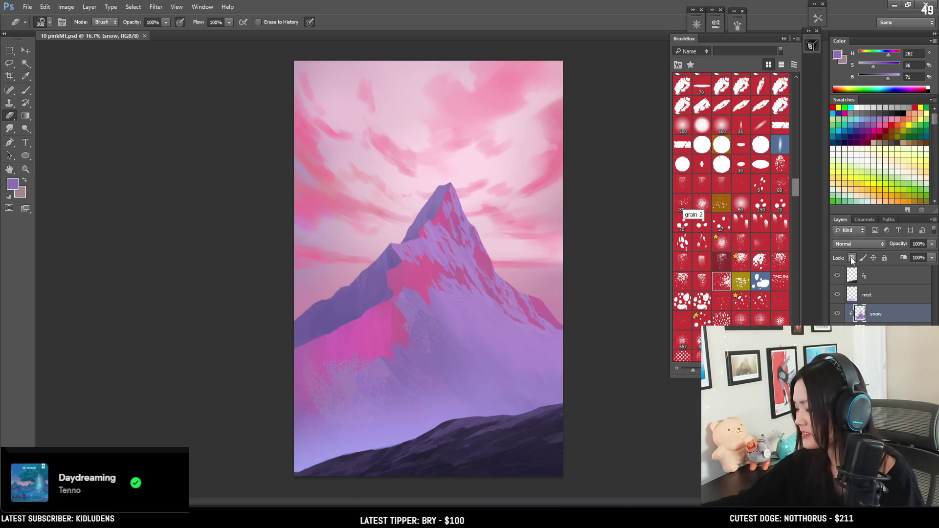
{"action": "key", "text": "b"}
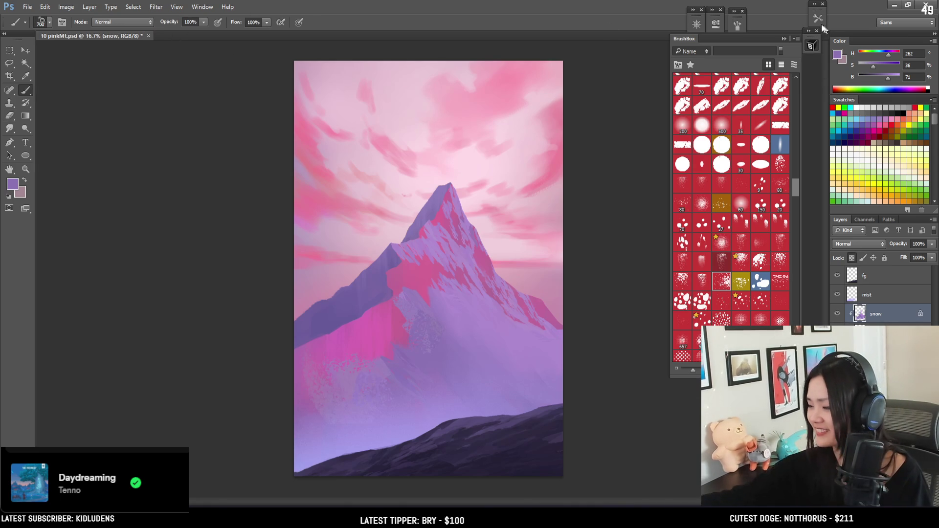
{"action": "left_click", "coordinate": [715, 23]}
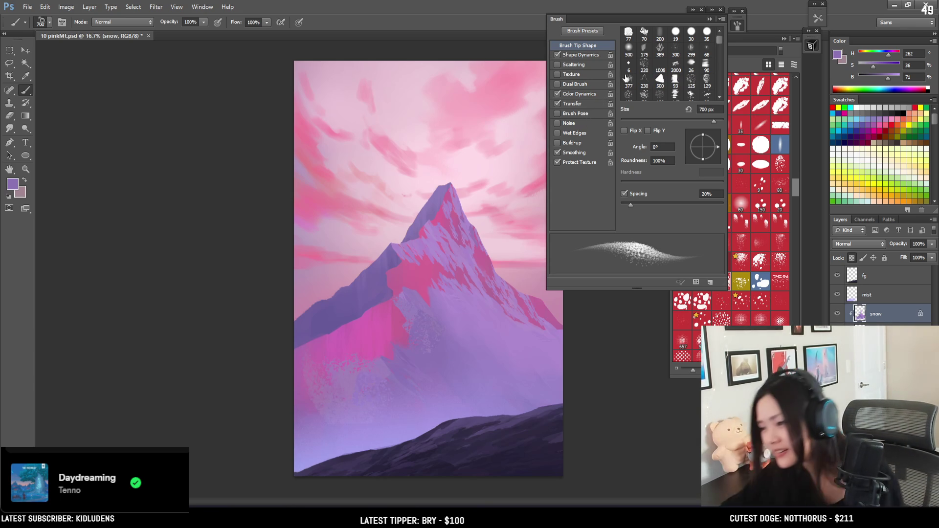
Turn off Color Dynamics, set the brush to 900 px, and stipple lavender sampled from the slope
{"action": "left_click", "coordinate": [557, 93]}
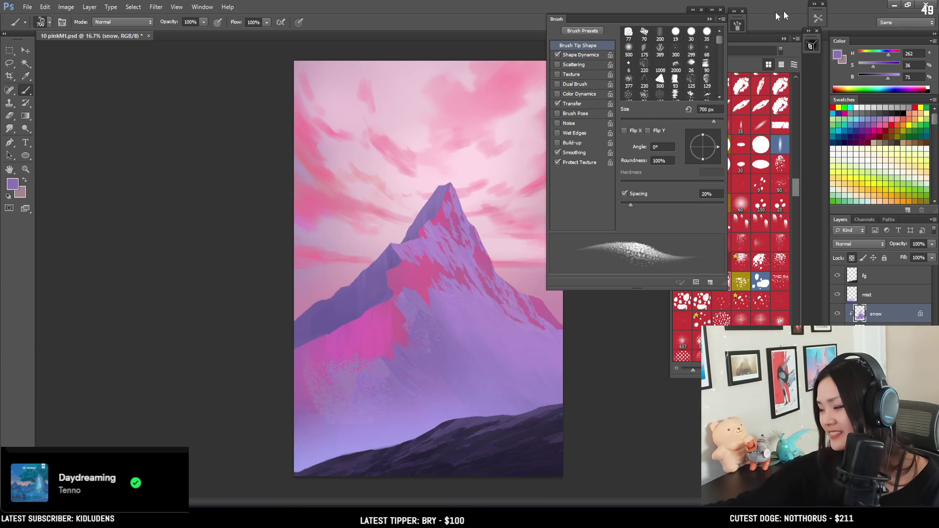
{"action": "left_click", "coordinate": [738, 25]}
{"action": "key", "text": "bracketright"}
{"action": "key", "text": "bracketright"}
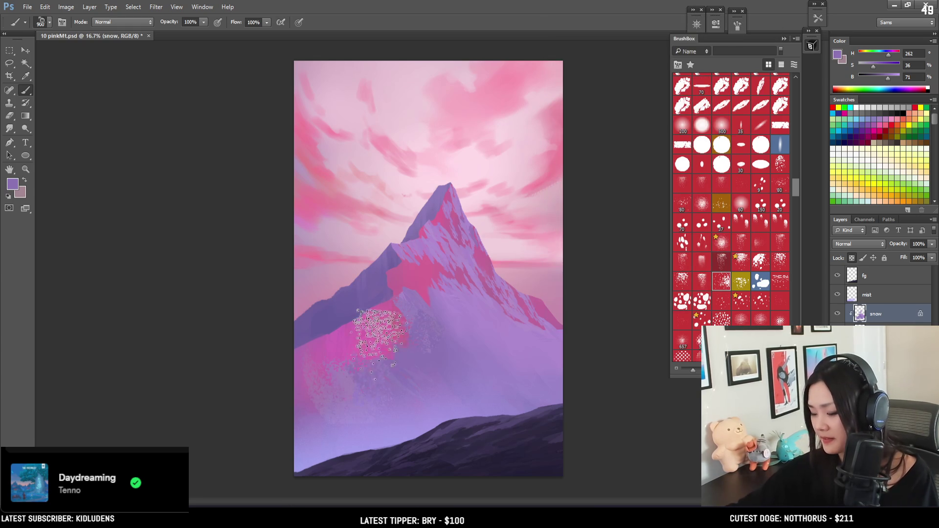
{"action": "left_click", "coordinate": [382, 356], "text": "alt"}
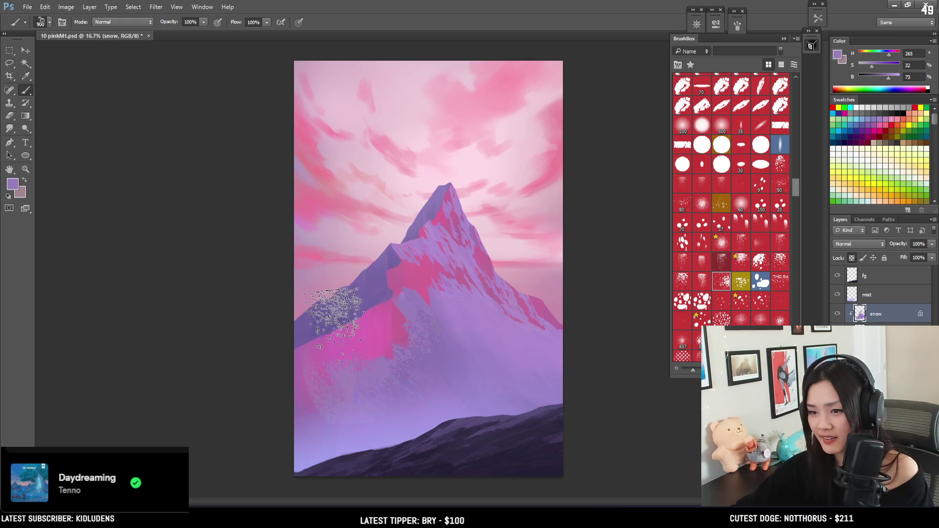
Speckle the snow near the peak with lighter lavender and cooler purple at 1000–1100 px, then select the shad layer
{"action": "left_click", "coordinate": [462, 322], "text": "alt"}
{"action": "key", "text": "bracketright"}
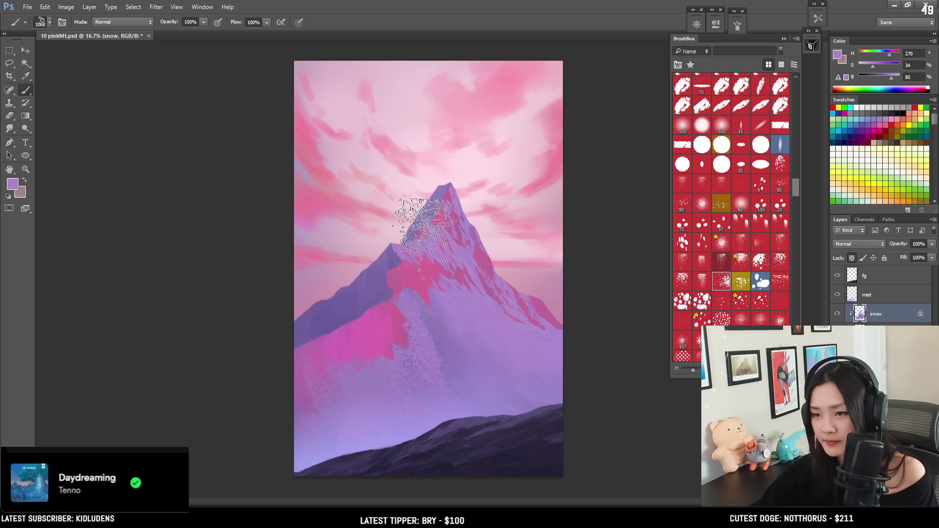
{"action": "left_click", "coordinate": [532, 386], "text": "alt"}
{"action": "key", "text": "bracketright"}
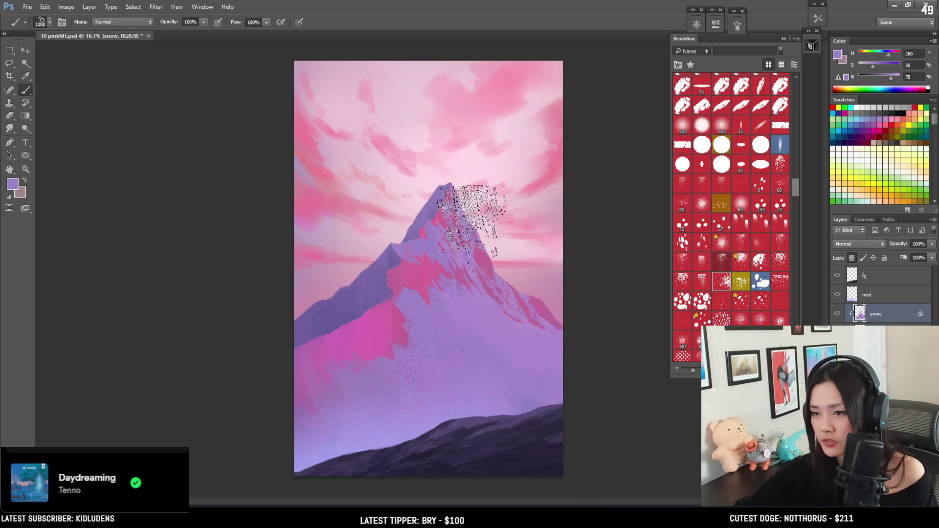
{"action": "left_click", "coordinate": [472, 306], "text": "alt"}
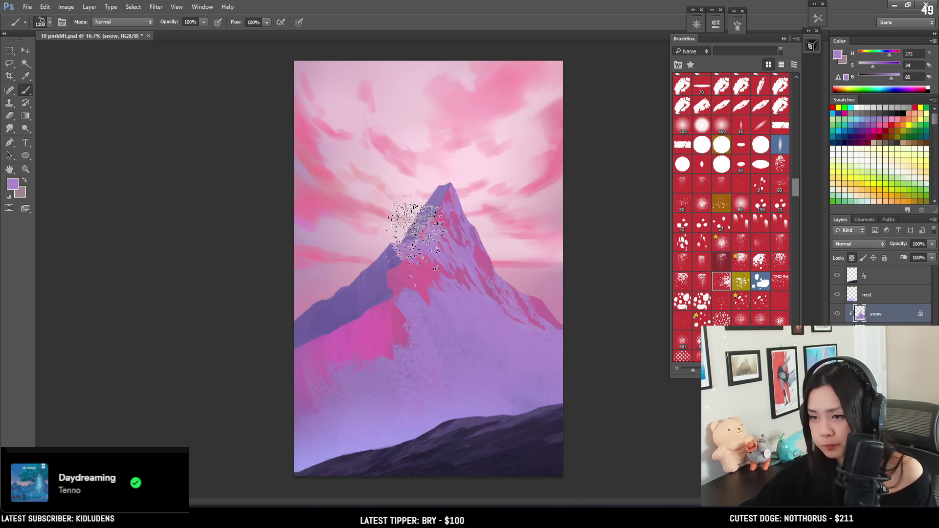
{"action": "key", "text": "bracketleft"}
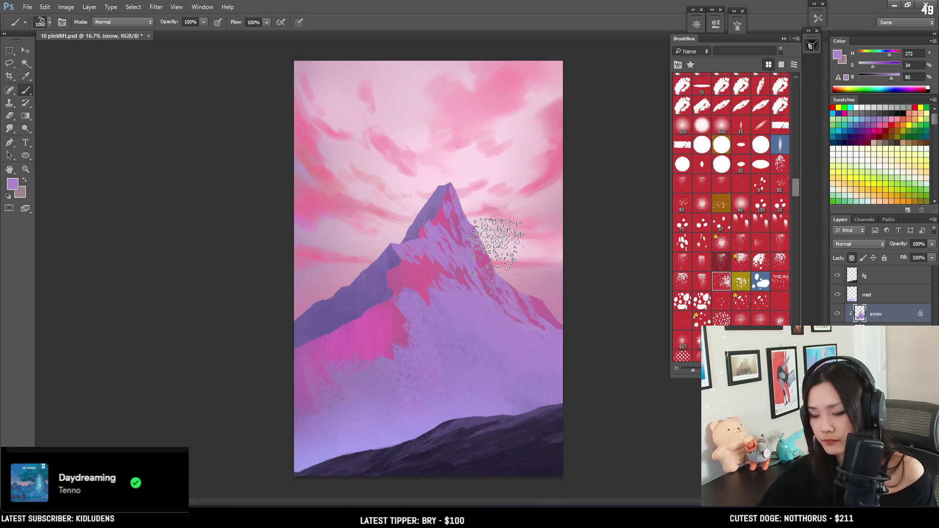
{"action": "left_click", "coordinate": [876, 333]}
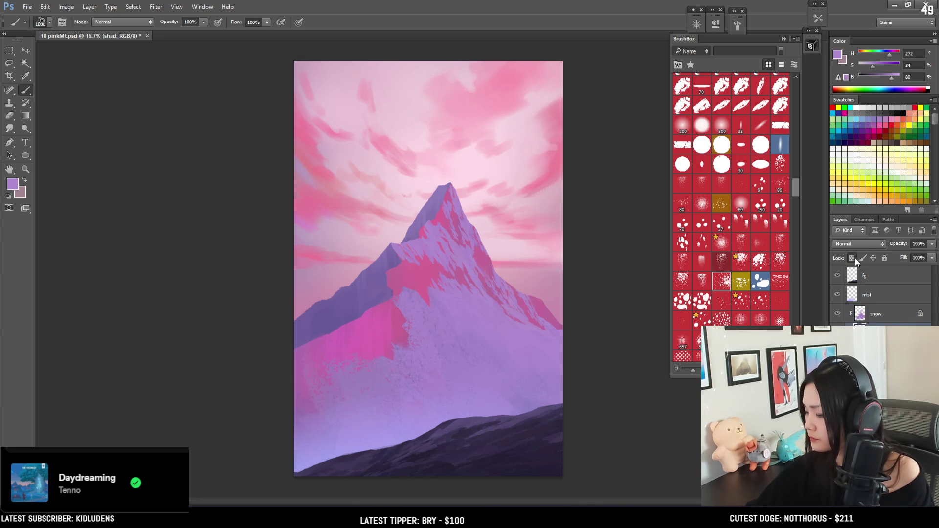
Give the eraser a small texture tip and raise it to 100 px
{"action": "key", "text": "e"}
{"action": "mouse_move", "coordinate": [791, 190]}
{"action": "left_mouse_down"}
{"action": "mouse_move", "coordinate": [800, 154]}
{"action": "mouse_move", "coordinate": [790, 103]}
{"action": "left_mouse_up"}
{"action": "scroll", "coordinate": [778, 122], "scroll_direction": "down", "scroll_amount": 2}
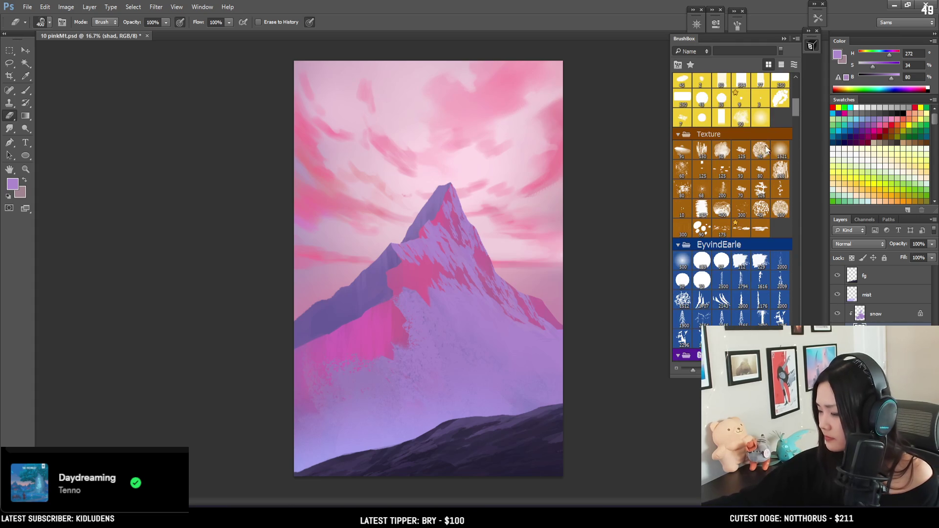
{"action": "left_click", "coordinate": [761, 151]}
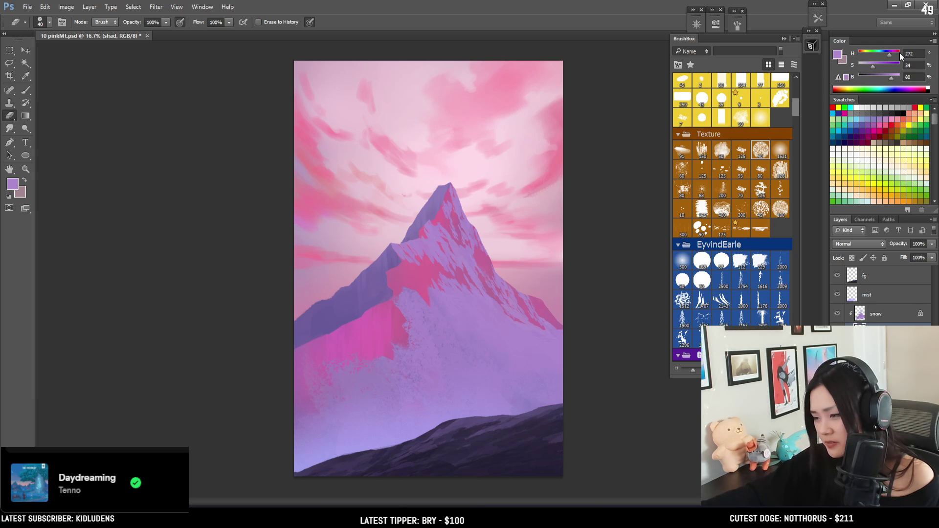
{"action": "key", "text": "bracketright"}
{"action": "key", "text": "bracketright"}
{"action": "key", "text": "bracketright"}
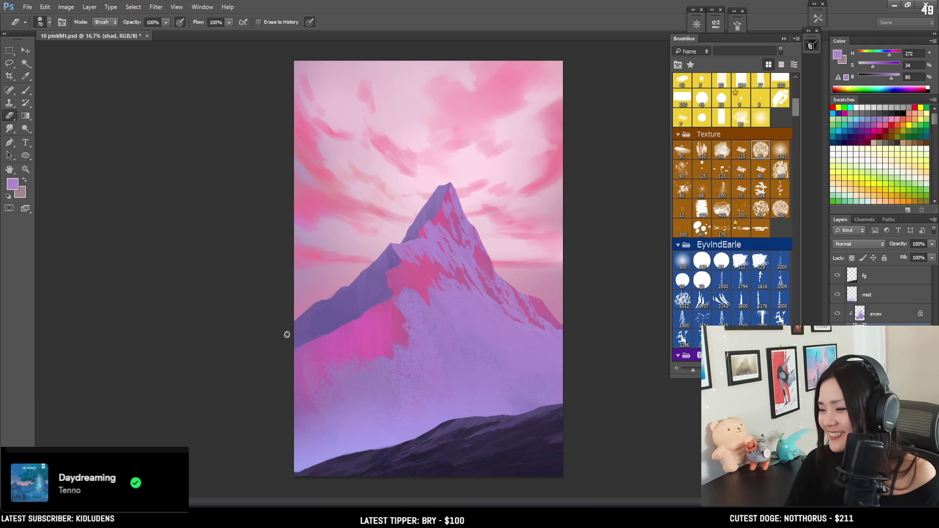
{"action": "key", "text": "bracketright"}
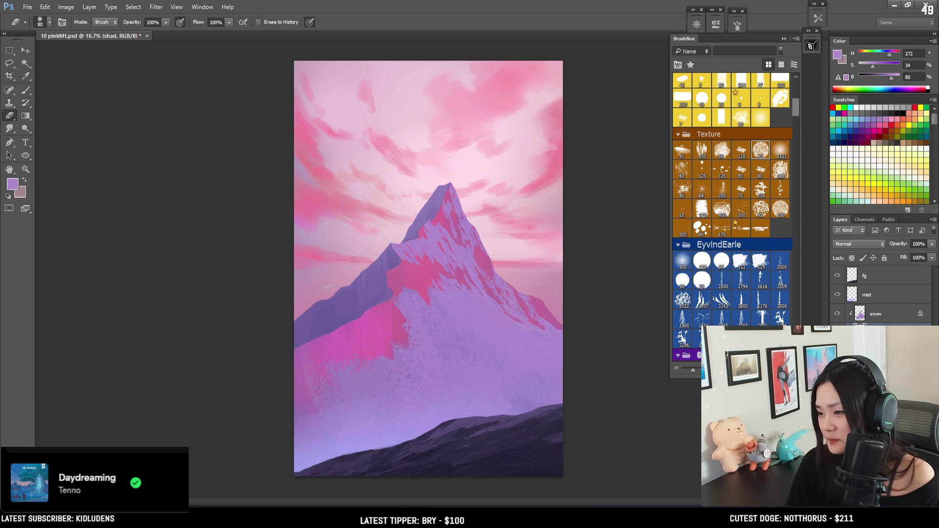
{"action": "key", "text": "bracketright"}
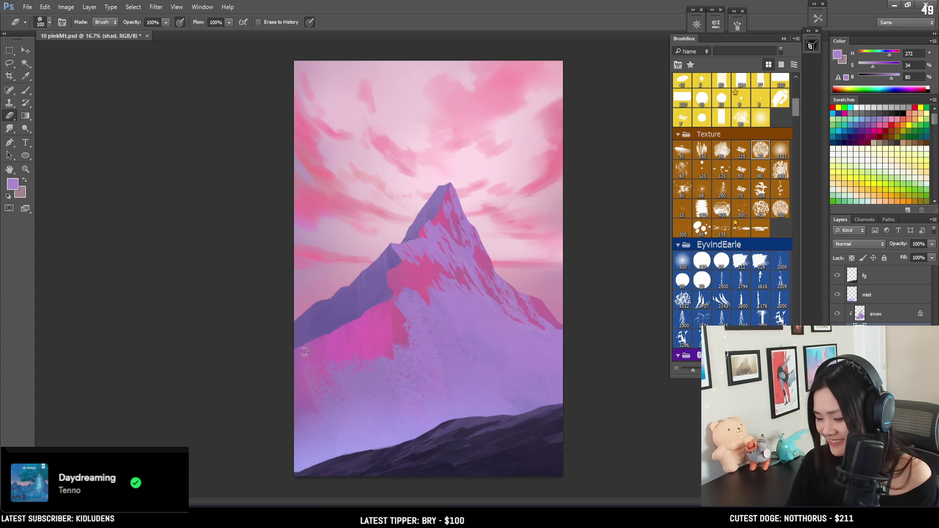
Sample the darker purple of the mountain's shaded side as the brush colour
{"action": "key", "text": "b"}
{"action": "left_click", "coordinate": [321, 318], "text": "alt"}
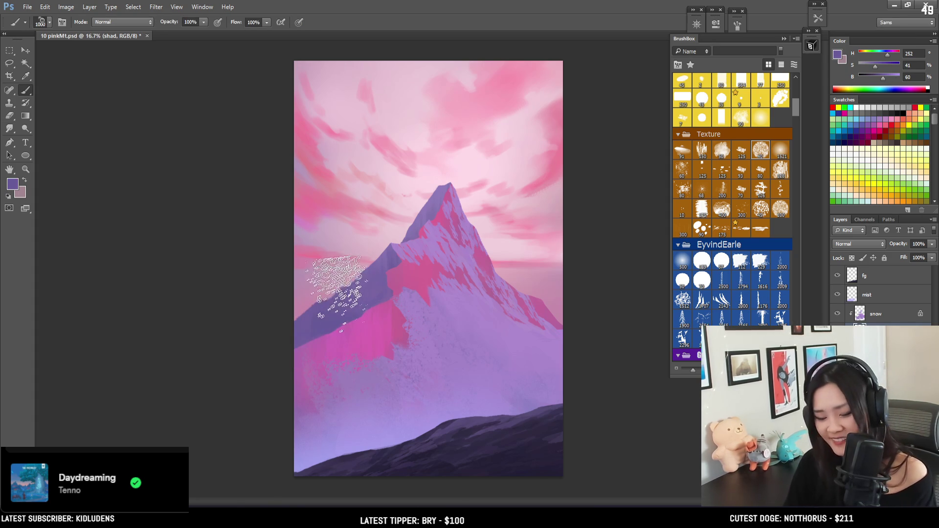
{"action": "key", "text": "l"}
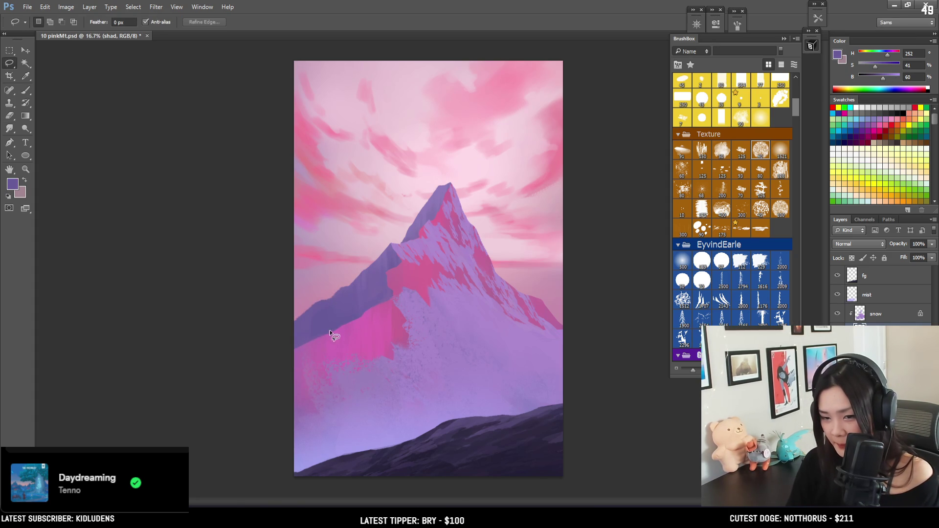
Lasso the lower left slope edge and stamp it with an enlarged MM Rocky Block brush
{"action": "mouse_move", "coordinate": [327, 324]}
{"action": "left_mouse_down"}
{"action": "mouse_move", "coordinate": [279, 378]}
{"action": "mouse_move", "coordinate": [287, 360]}
{"action": "mouse_move", "coordinate": [300, 374]}
{"action": "mouse_move", "coordinate": [350, 308]}
{"action": "left_mouse_up"}
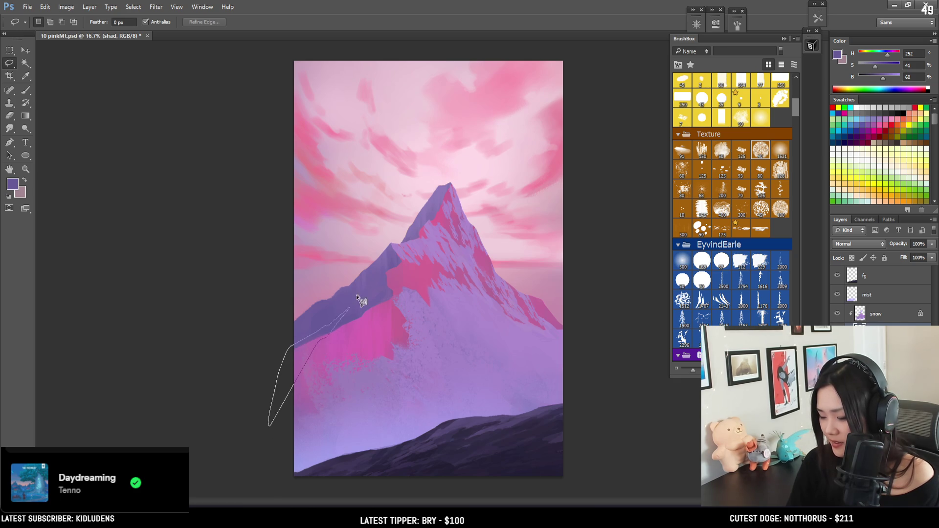
{"action": "key", "text": "b"}
{"action": "key", "text": "bracketleft"}
{"action": "key", "text": "bracketleft"}
{"action": "key", "text": "bracketleft"}
{"action": "key", "text": "bracketleft"}
{"action": "key", "text": "bracketleft"}
{"action": "key", "text": "bracketleft"}
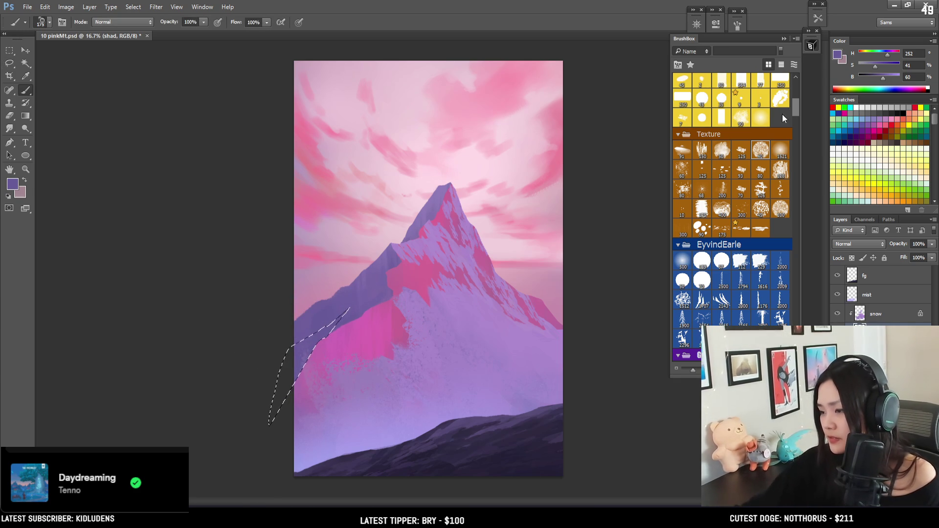
{"action": "left_click_drag", "start_coordinate": [795, 111], "coordinate": [797, 104]}
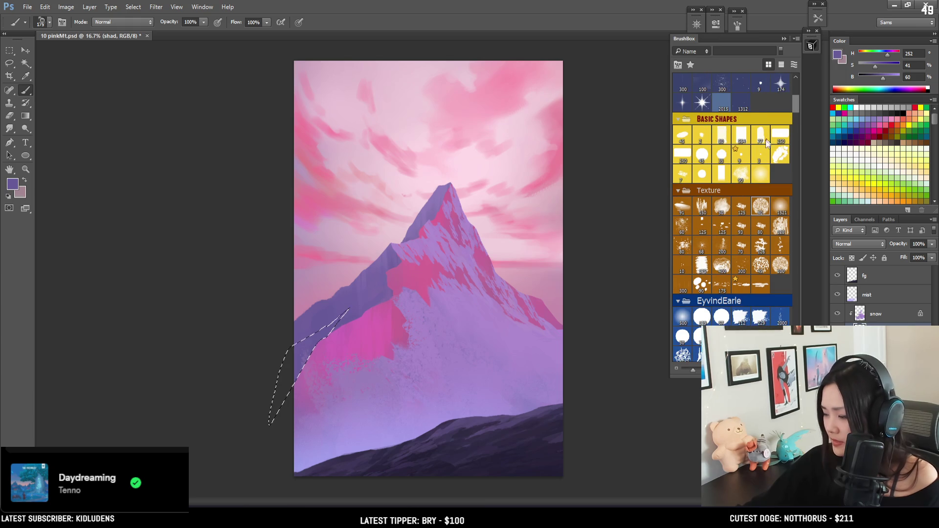
{"action": "left_click", "coordinate": [690, 161]}
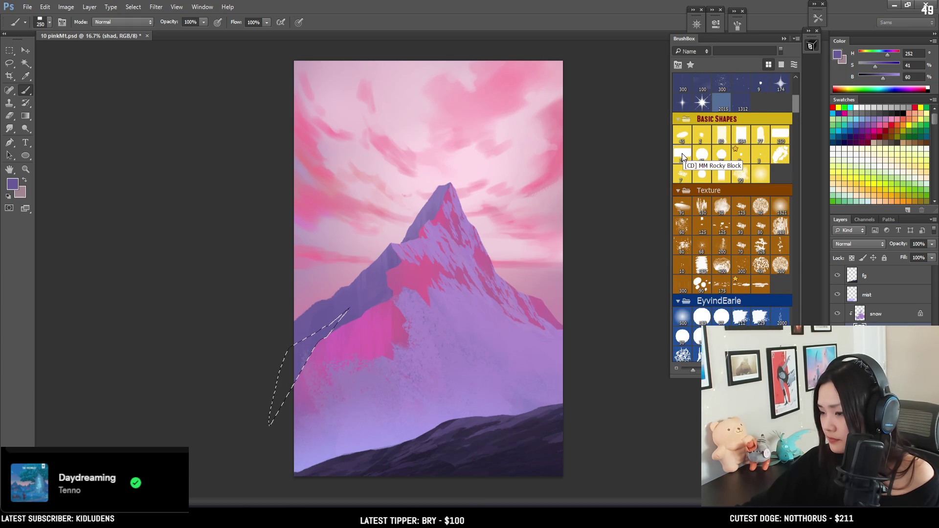
{"action": "key", "text": "bracketright"}
{"action": "key", "text": "bracketright"}
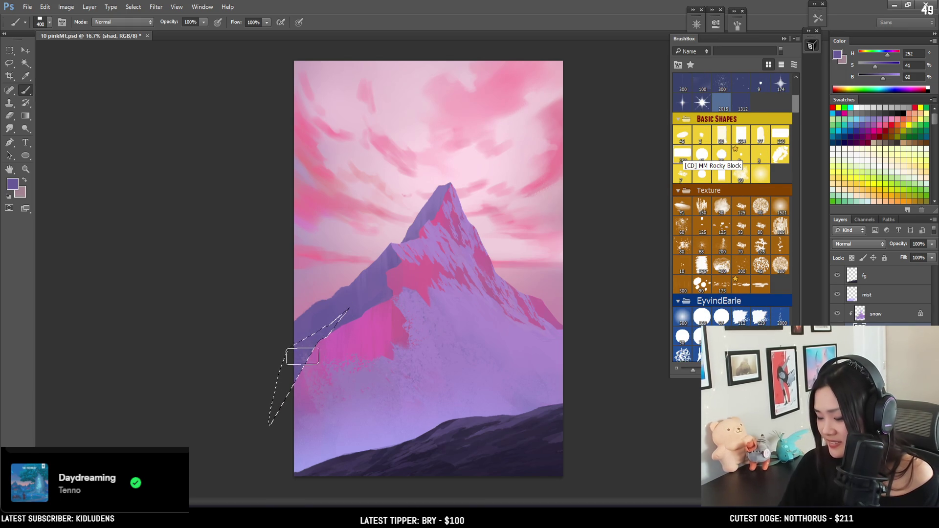
{"action": "key", "text": "bracketright"}
{"action": "key", "text": "bracketright"}
{"action": "key", "text": "bracketright"}
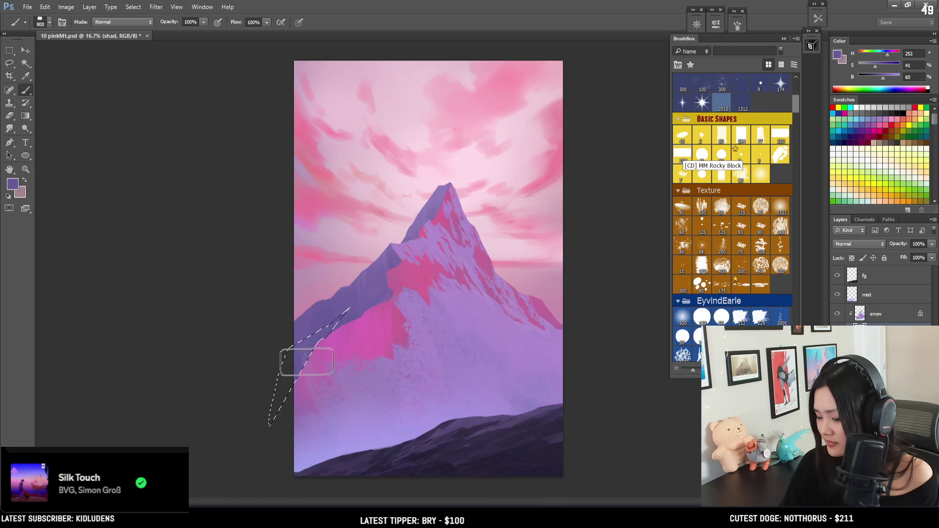
Deselect the left slope and toggle the snow layer's visibility off and on to check it
{"action": "key", "text": "e"}
{"action": "key", "text": "ctrl+d"}
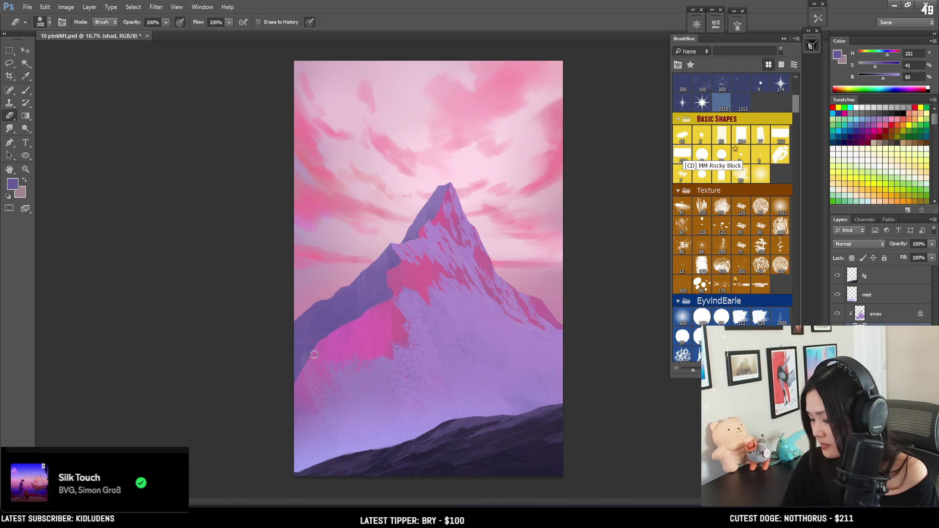
{"action": "key", "text": "b"}
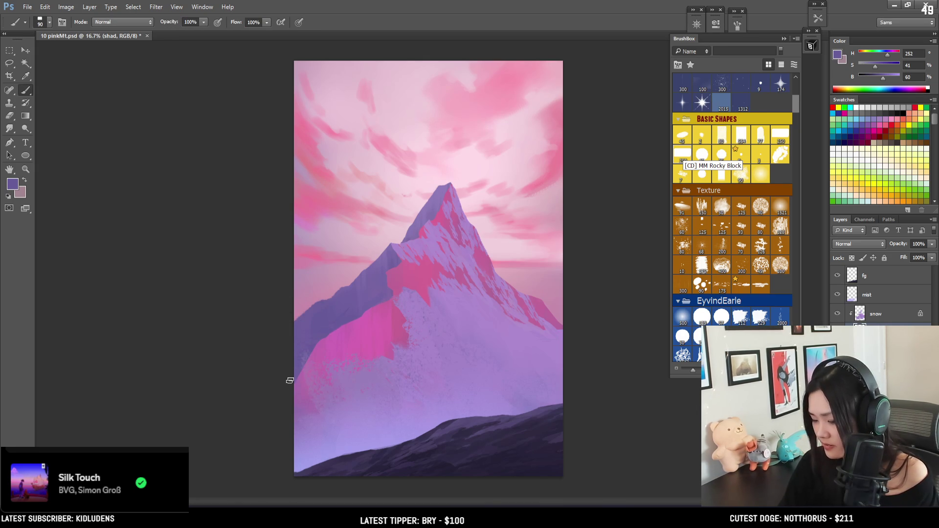
{"action": "left_click", "coordinate": [837, 316]}
{"action": "left_click", "coordinate": [837, 315]}
Make the snow layer active and switch off its transparency lock
{"action": "left_click", "coordinate": [876, 314]}
{"action": "key", "text": "e"}
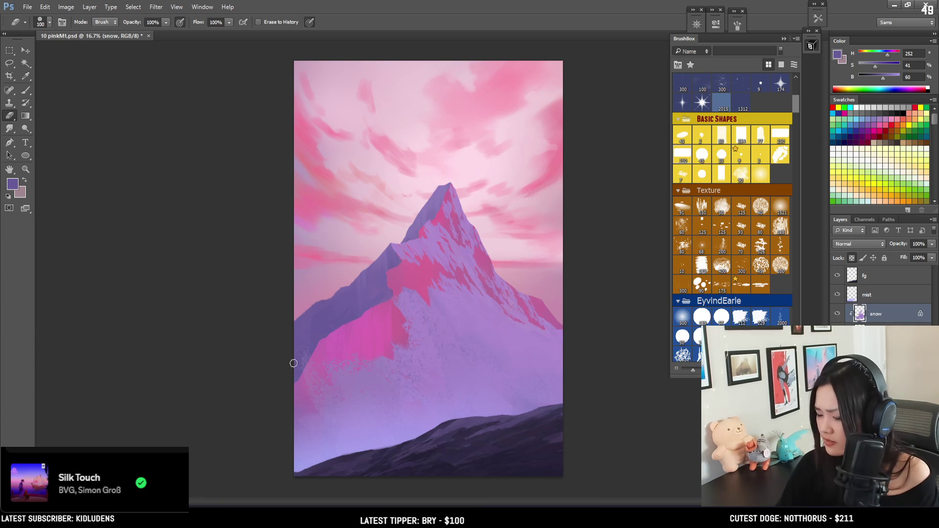
{"action": "key", "text": "slash"}
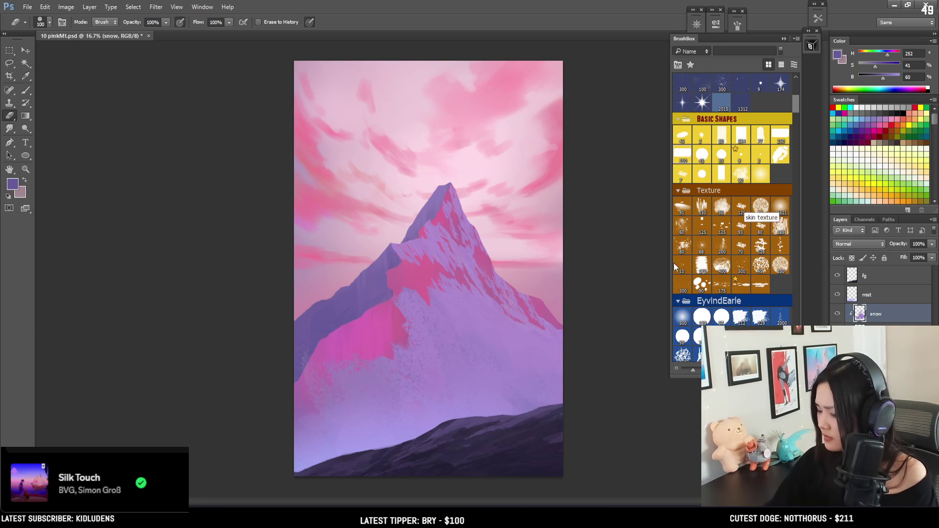
{"action": "key", "text": "bracketright"}
{"action": "key", "text": "bracketright"}
{"action": "key", "text": "bracketright"}
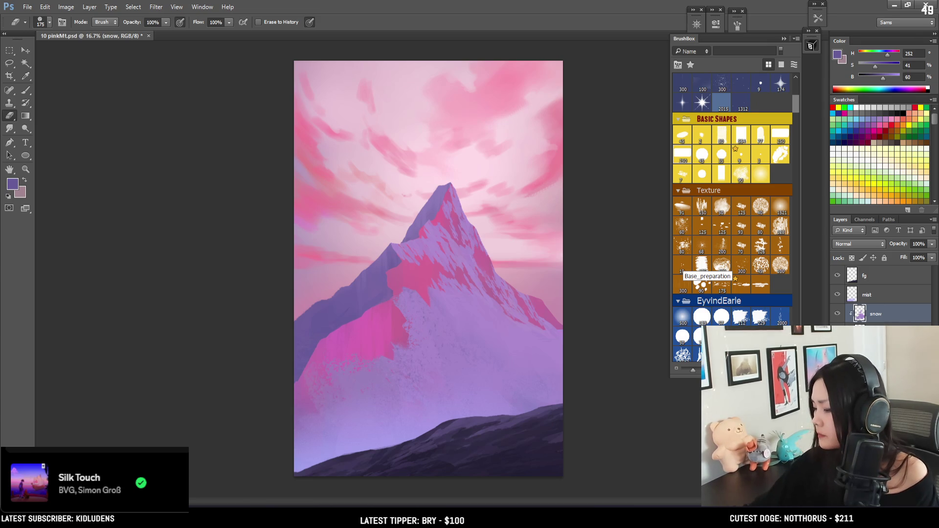
On the shad layer, partly erase the shadow on the lower left slope
{"action": "key", "text": "alt+bracketleft"}
{"action": "key", "text": "b"}
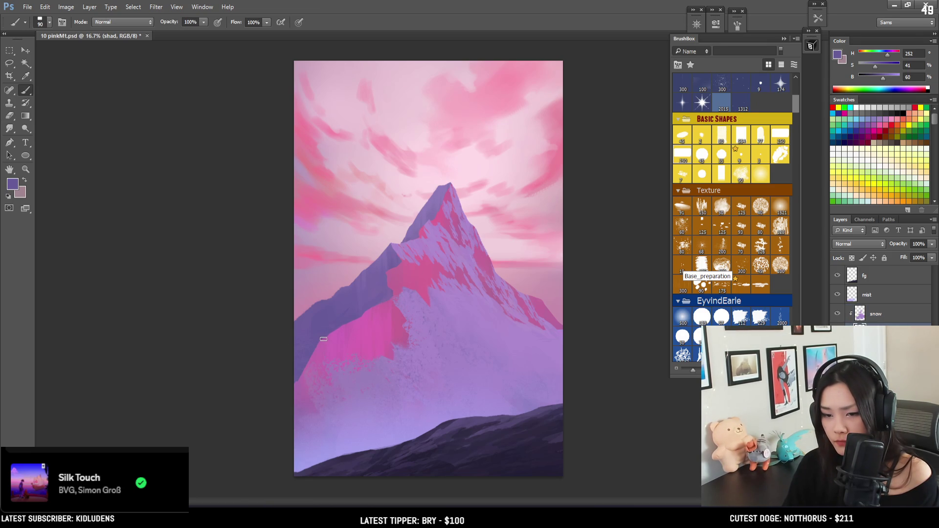
{"action": "key", "text": "e"}
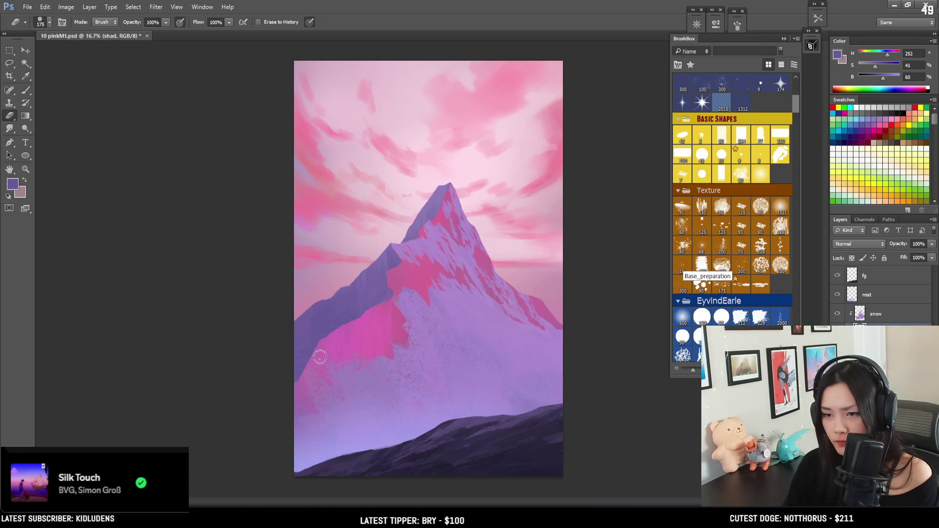
{"action": "mouse_move", "coordinate": [320, 349]}
{"action": "left_mouse_down"}
{"action": "mouse_move", "coordinate": [325, 335]}
{"action": "mouse_move", "coordinate": [369, 318]}
{"action": "mouse_move", "coordinate": [349, 336]}
{"action": "left_mouse_up"}
Soften the pink shadow on the lower left slope with a smaller eraser, then make the snow layer active
{"action": "key", "text": "bracketleft"}
{"action": "key", "text": "bracketleft"}
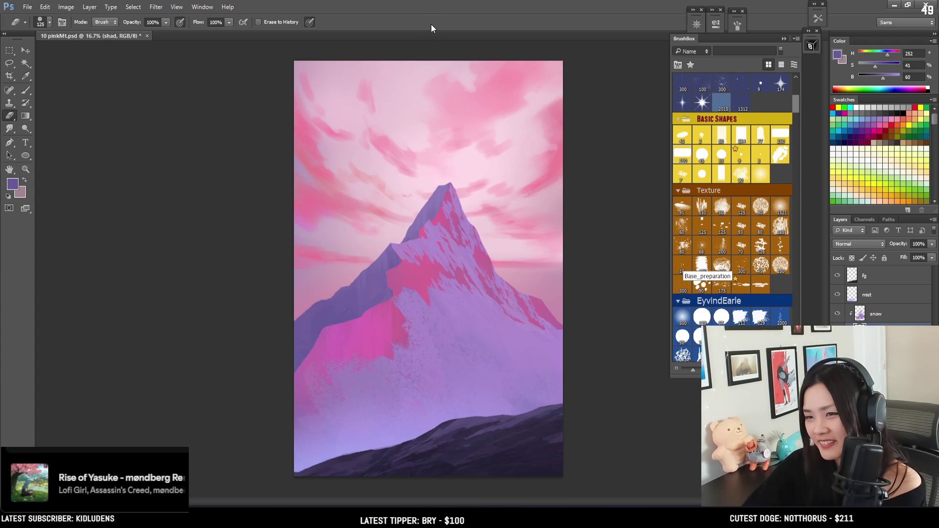
{"action": "key", "text": "ctrl+plus"}
{"action": "key", "text": "b"}
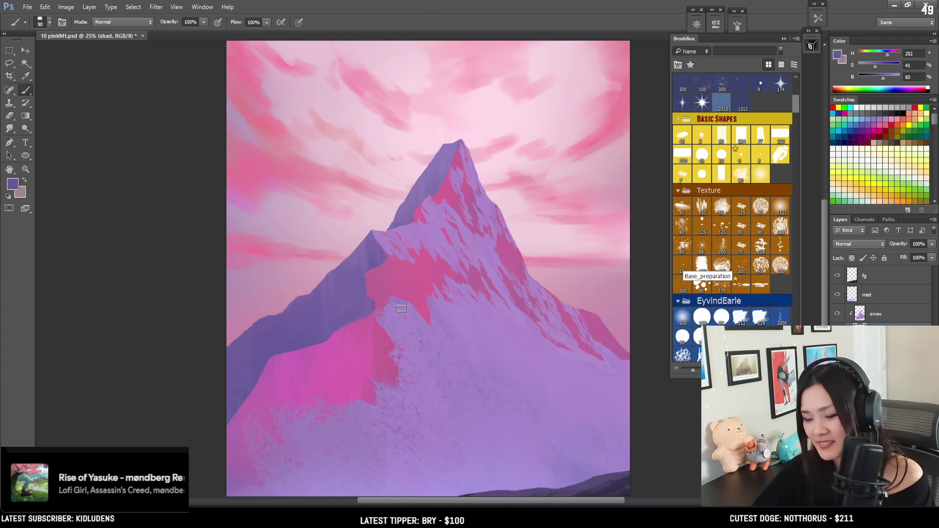
{"action": "left_click", "coordinate": [879, 318]}
{"action": "key", "text": "e"}
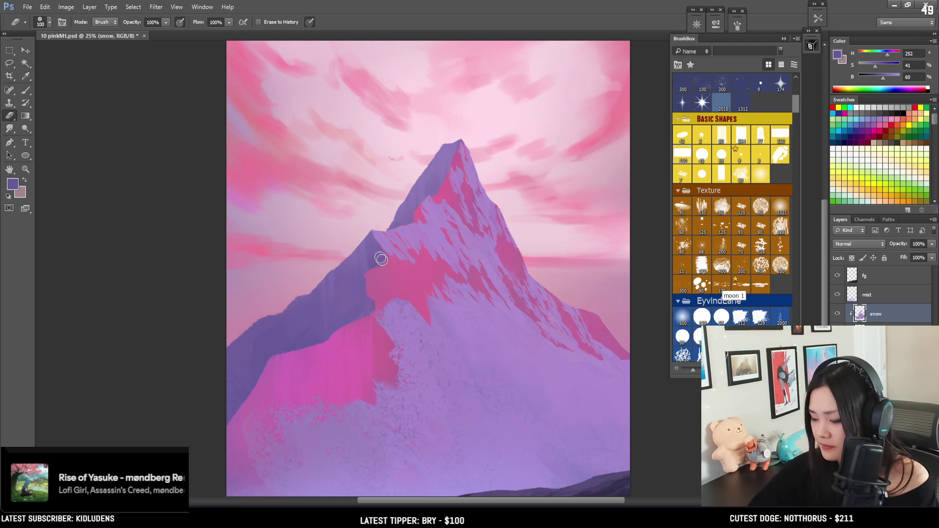
Sample the lavender snow colour and paint lavender strokes along the upper left ridge
{"action": "key", "text": "b"}
{"action": "left_click", "coordinate": [396, 302], "text": "alt"}
{"action": "key", "text": "bracketleft"}
{"action": "left_click_drag", "start_coordinate": [372, 294], "coordinate": [391, 272]}
{"action": "key", "text": "bracketleft"}
{"action": "key", "text": "bracketleft"}
{"action": "key", "text": "bracketleft"}
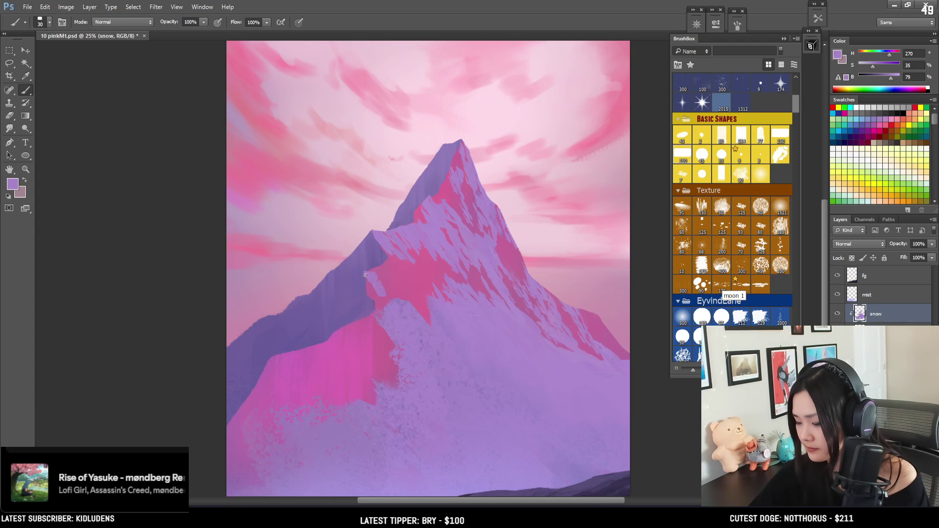
{"action": "key", "text": "e"}
{"action": "mouse_move", "coordinate": [386, 267]}
{"action": "left_mouse_down"}
{"action": "mouse_move", "coordinate": [377, 231]}
{"action": "mouse_move", "coordinate": [392, 251]}
{"action": "left_mouse_up"}
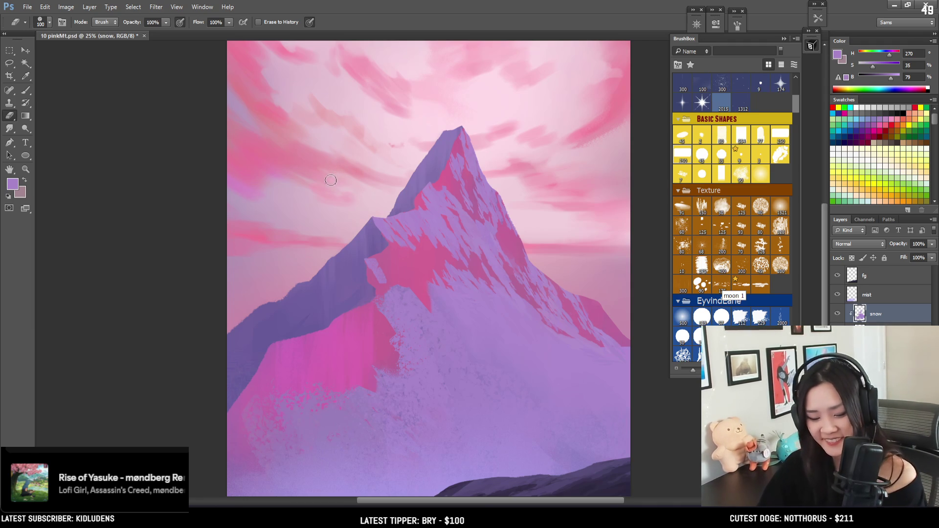
Polygonal-lasso a ridge patch, fill it with lavender using an enlarged brush, and deselect
{"action": "key", "text": "l"}
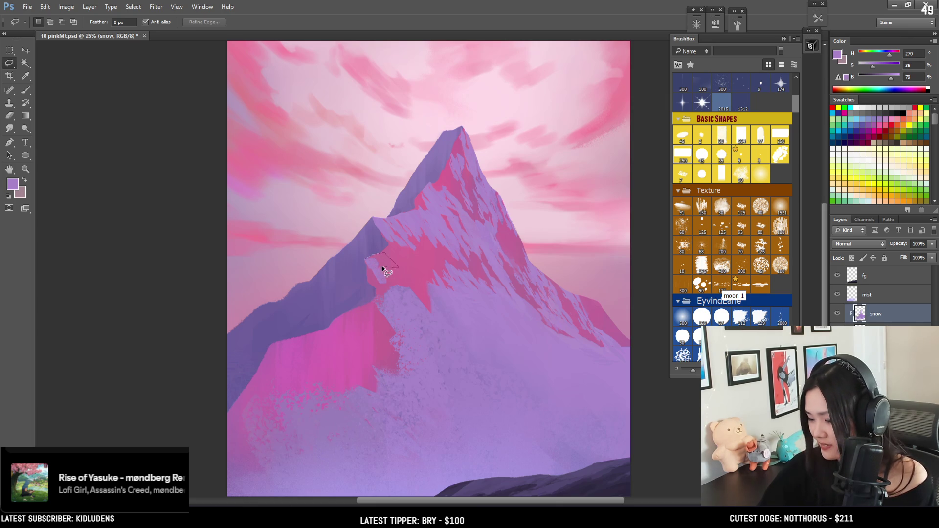
{"action": "double_click", "coordinate": [381, 274]}
{"action": "key", "text": "b"}
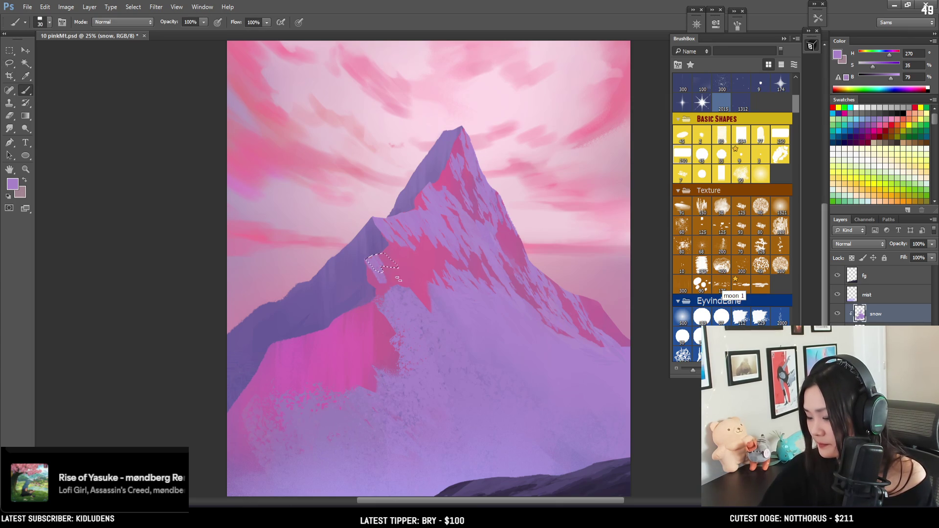
{"action": "key", "text": "bracketright"}
{"action": "key", "text": "bracketright"}
{"action": "key", "text": "bracketright"}
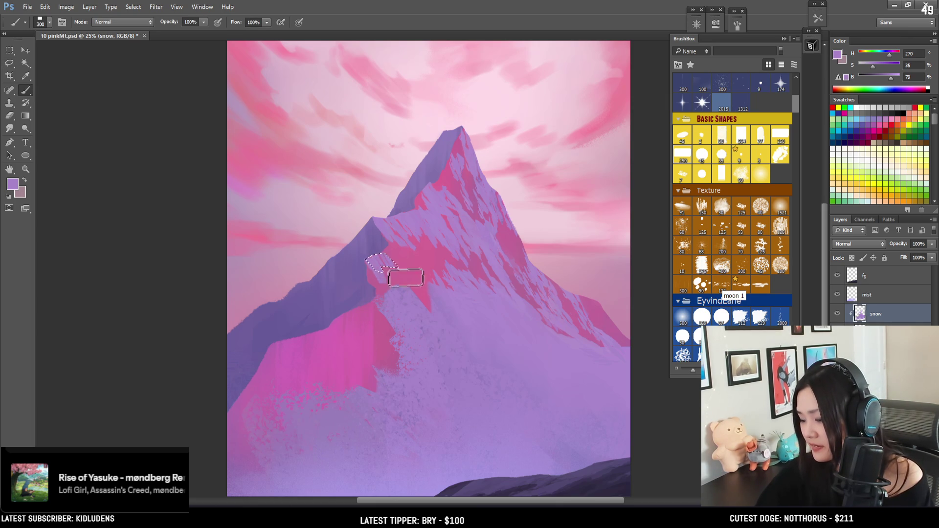
{"action": "left_click", "coordinate": [404, 273]}
{"action": "key", "text": "ctrl+d"}
{"action": "key", "text": "e"}
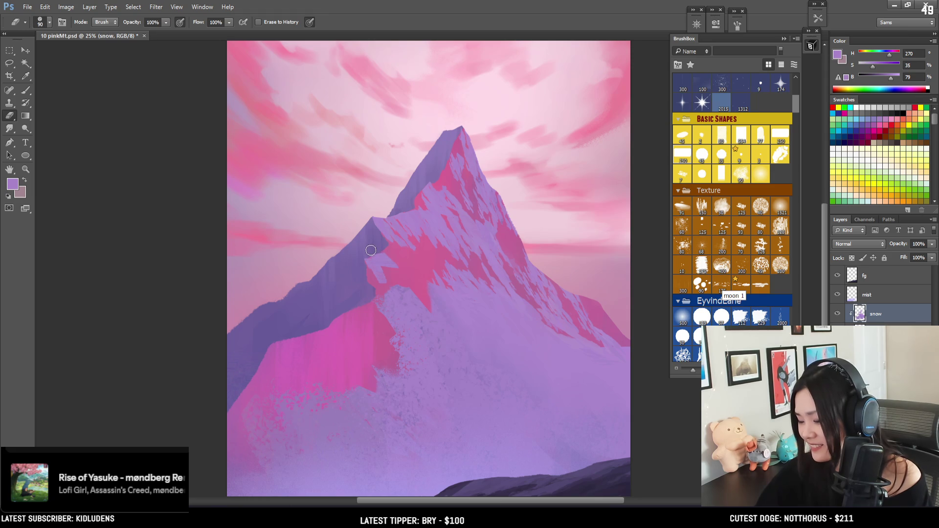
{"action": "left_click_drag", "start_coordinate": [409, 238], "coordinate": [417, 225]}
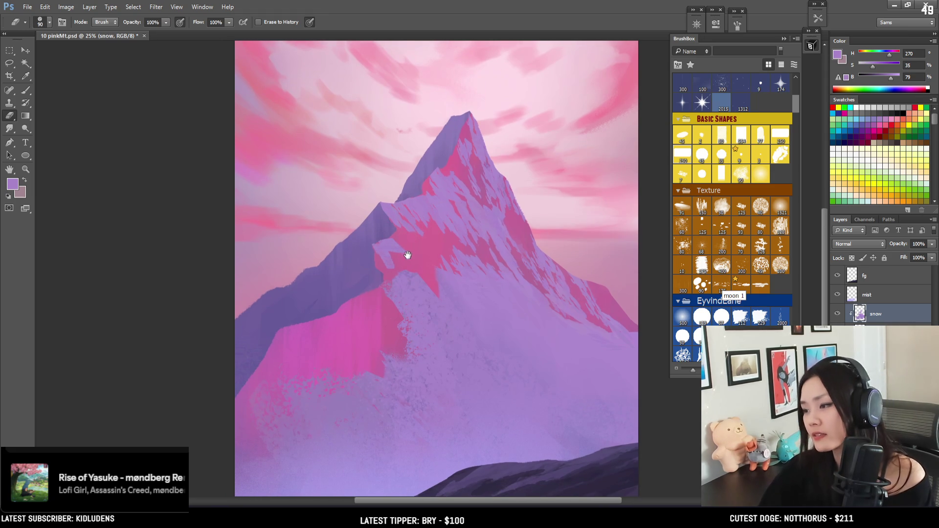